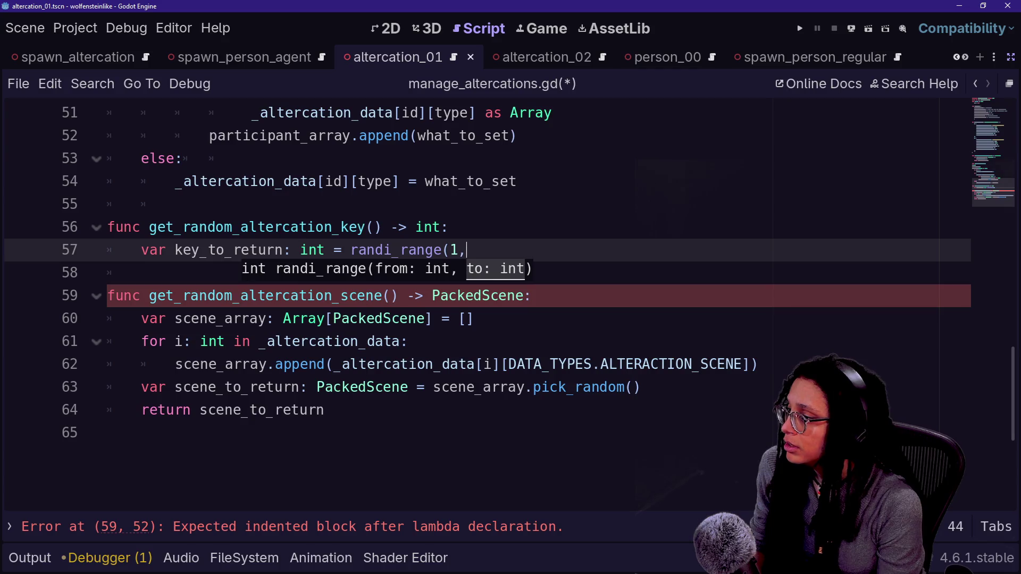
# Complete line 57's randi_range upper bound with _altercation_data.size()).
pyautogui.write('_al')
pyautogui.press('Return')
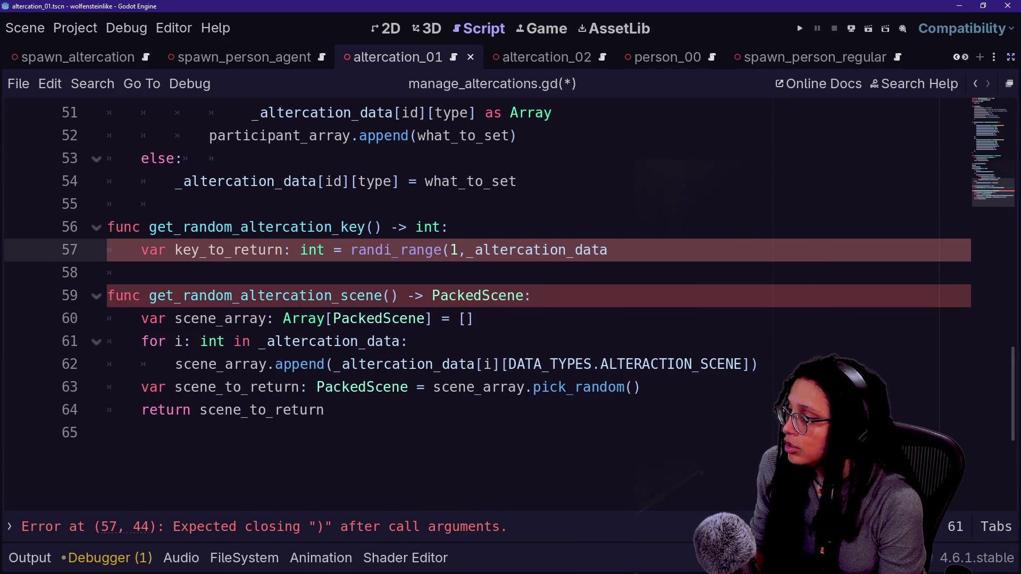
pyautogui.write('.siz')
pyautogui.press('Return')
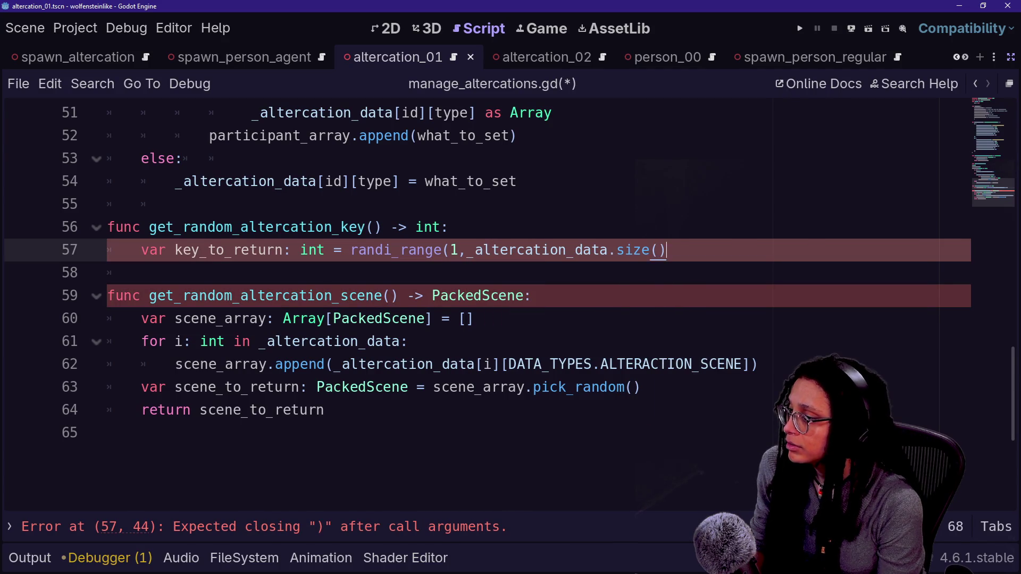
pyautogui.write(')')
pyautogui.click(607, 250)
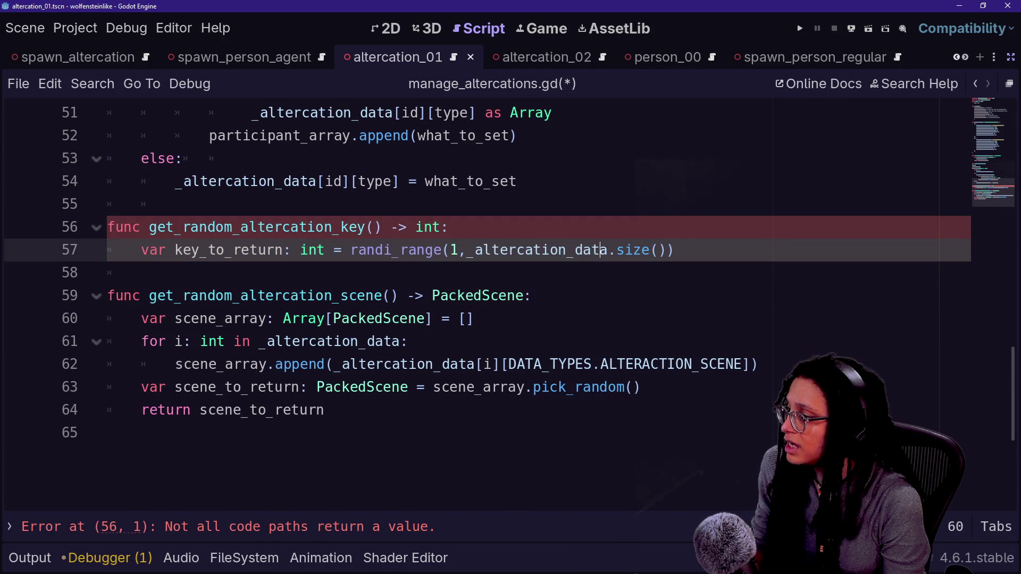
# Add 'return key_to_return' below line 57, keeping the upper bound without -1.
pyautogui.click(674, 250)
pyautogui.press('Return')
pyautogui.write('return key')
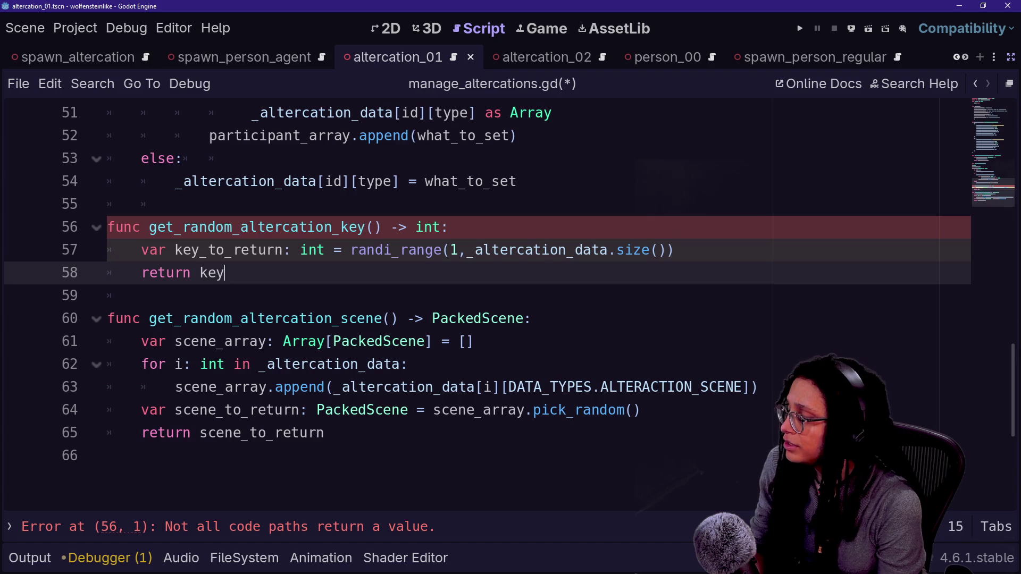
pyautogui.write('_to_return')
pyautogui.press('BackSpace')
pyautogui.press('BackSpace')
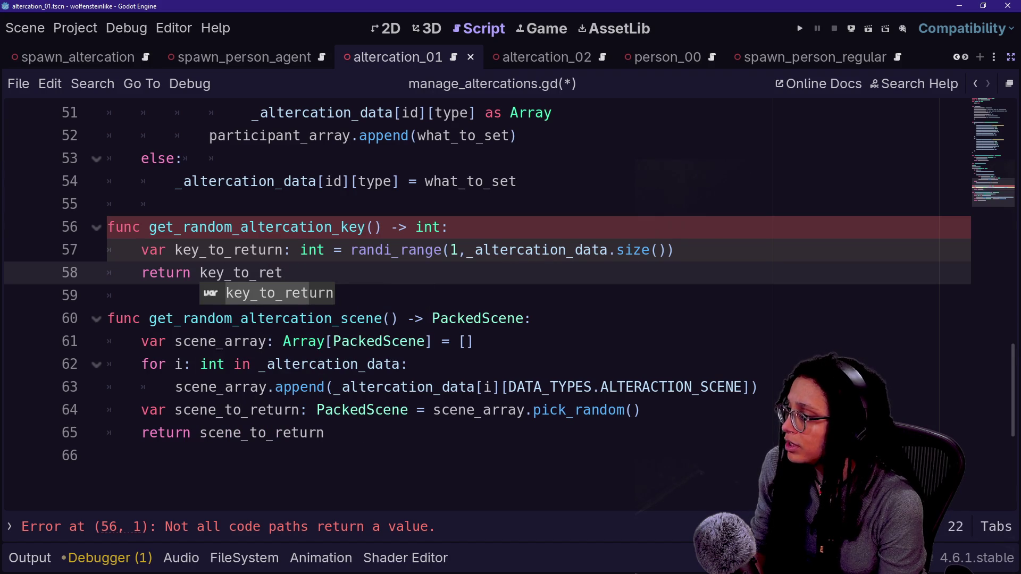
pyautogui.press('Return')
pyautogui.click(666, 250)
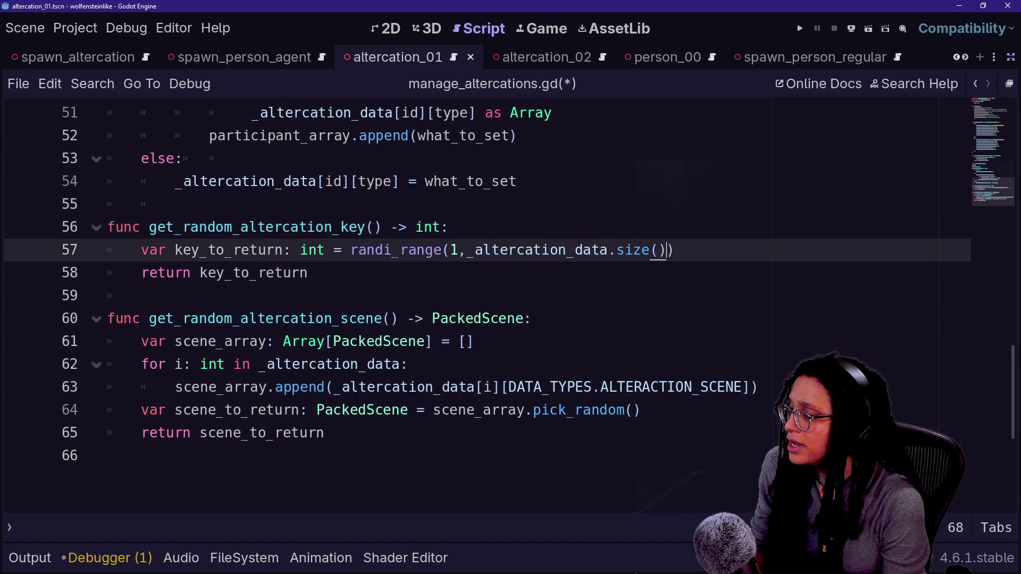
pyautogui.write('-1')
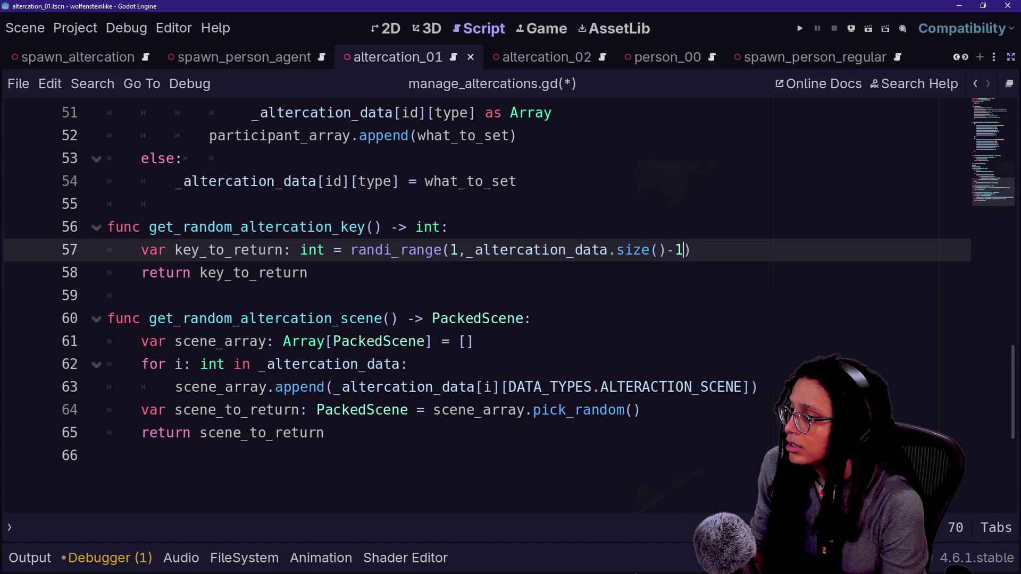
pyautogui.press('BackSpace')
pyautogui.press('BackSpace')
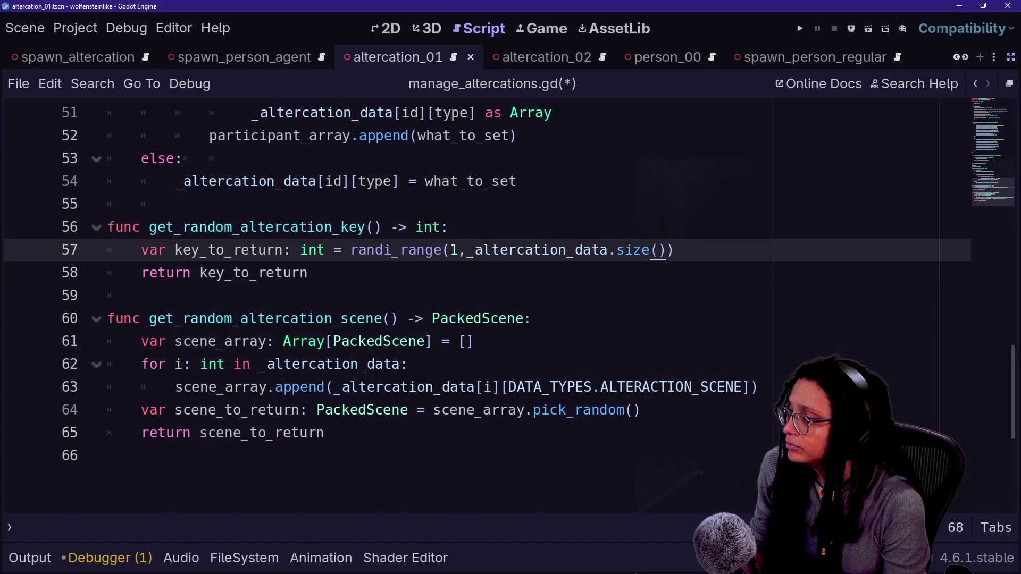
# Save the manage_altercations.gd changes with Ctrl+S.
pyautogui.scroll(11, 319, 244)
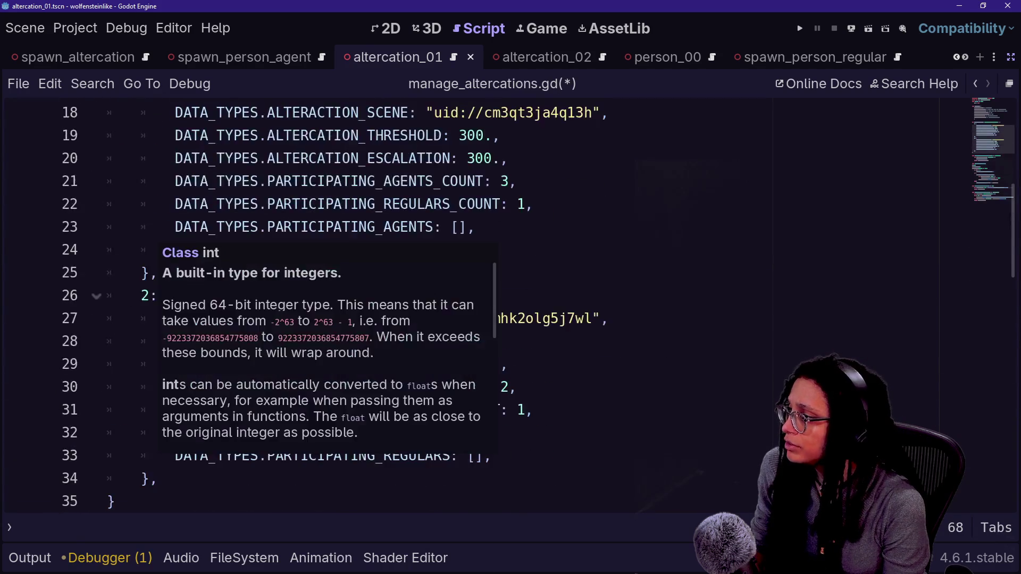
pyautogui.scroll(3, 319, 298)
pyautogui.moveTo(141, 296); pyautogui.dragTo(157, 478)
pyautogui.scroll(-7, 319, 297)
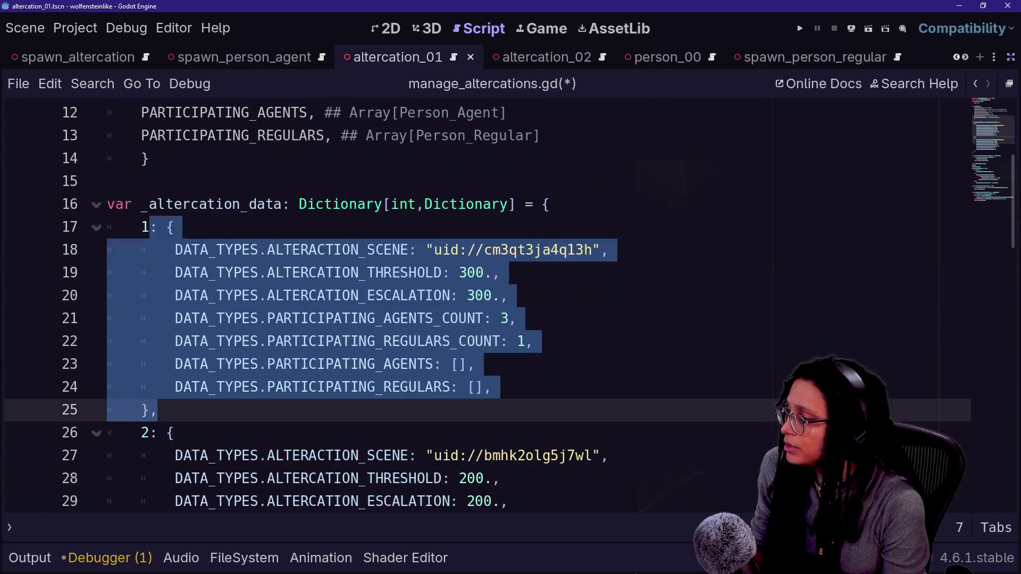
pyautogui.scroll(-5, 319, 298)
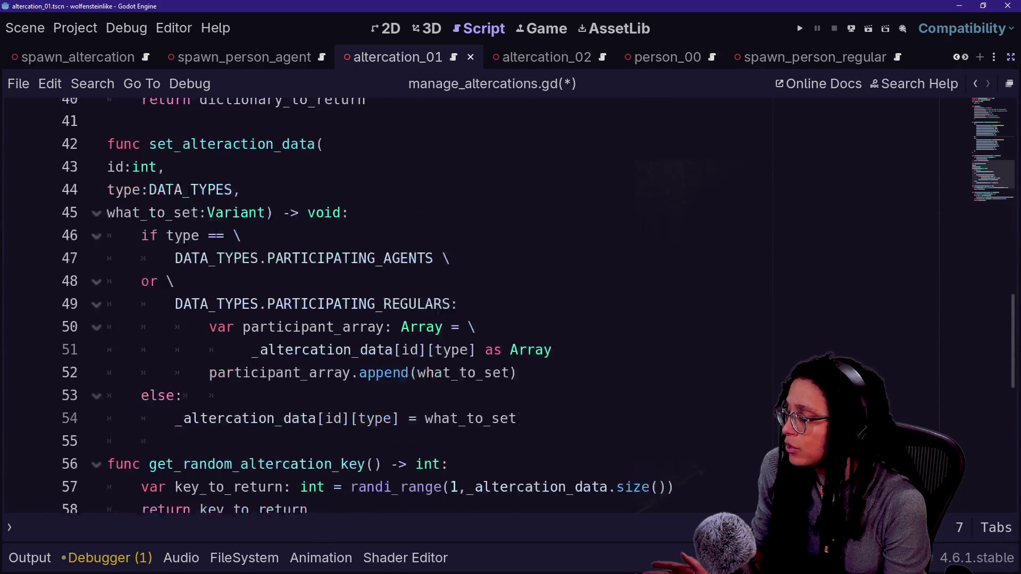
pyautogui.scroll(-1, 319, 298)
pyautogui.click(307, 341)
pyautogui.hotkey('ctrl', 's')
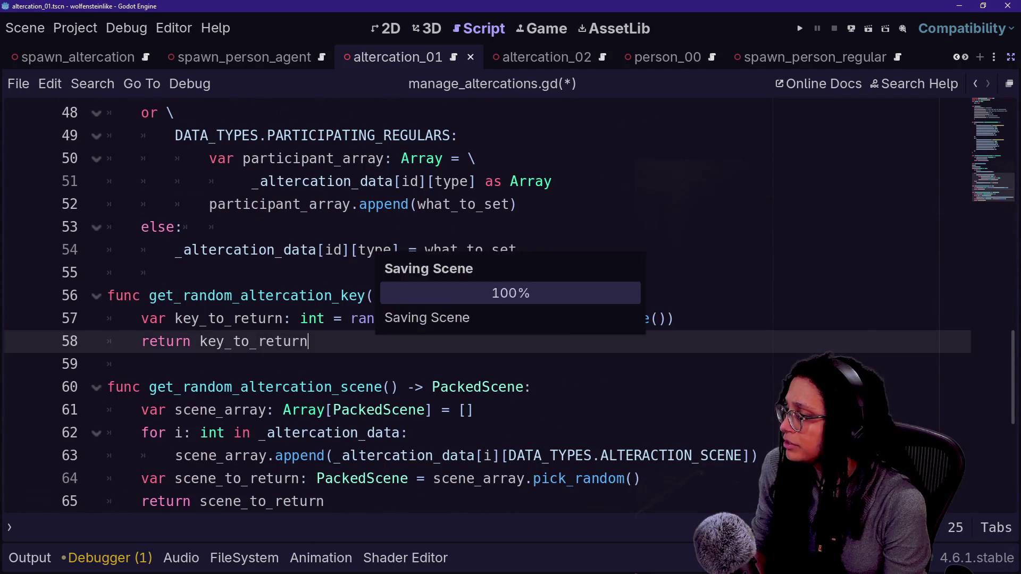
# Move to the get_random_altercation_scene declaration on line 60 to edit its name.
pyautogui.hotkey('shift', 'alt', 'o')
pyautogui.press('Escape')
pyautogui.moveTo(109, 296); pyautogui.dragTo(232, 318)
pyautogui.click(456, 387)
pyautogui.scroll(-1, 457, 387)
# Remove 'random' from the function name and delete the scene_array declaration, for loop and append line.
pyautogui.press('BackSpace')
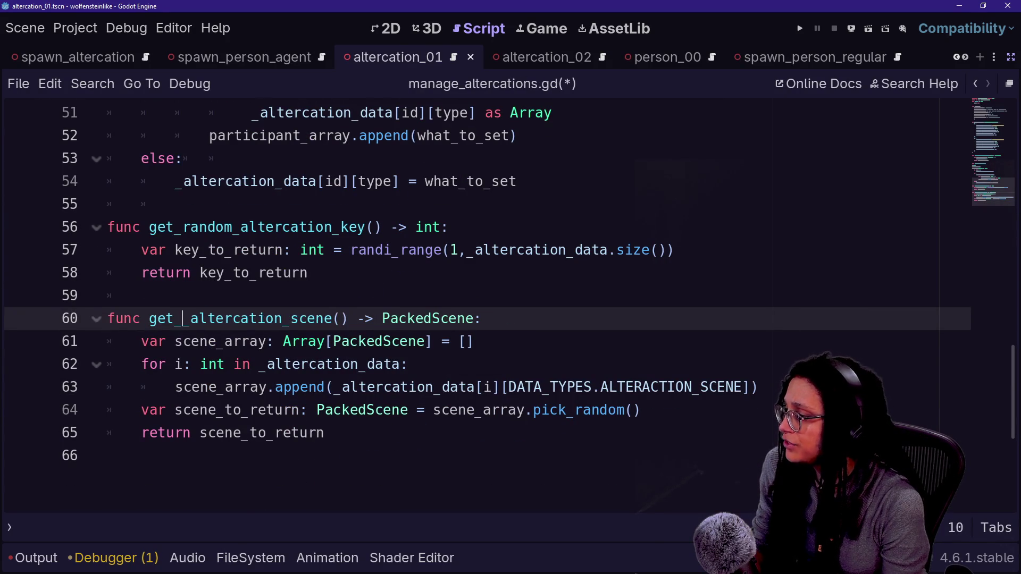
pyautogui.moveTo(325, 432); pyautogui.dragTo(482, 318)
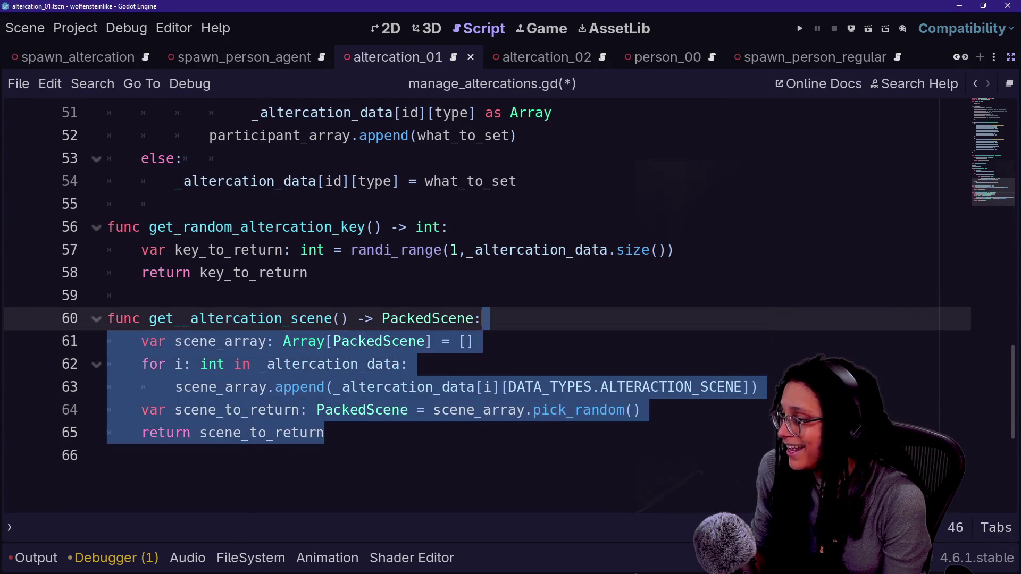
pyautogui.click(475, 340)
pyautogui.moveTo(409, 363); pyautogui.dragTo(324, 432)
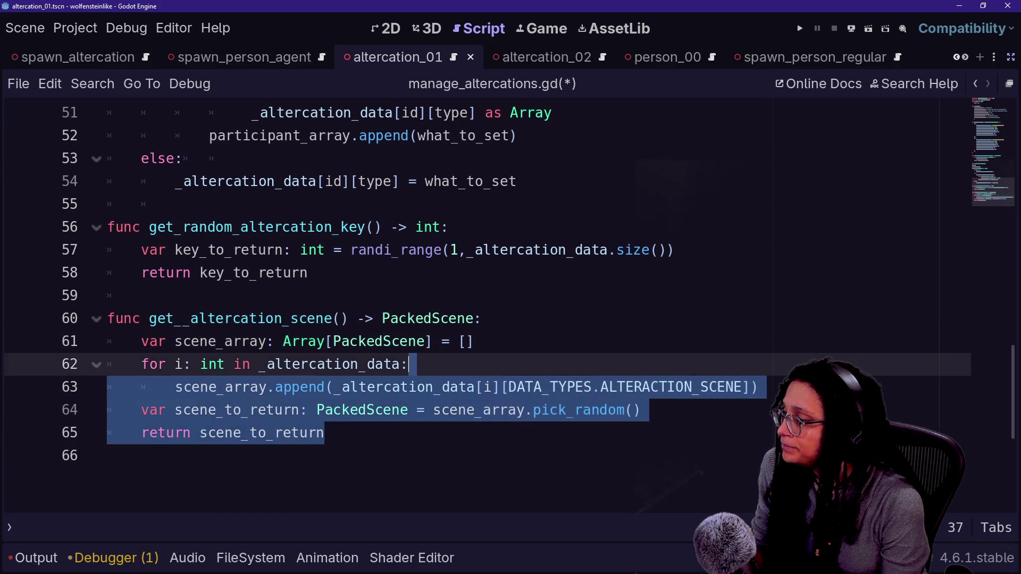
pyautogui.click(408, 364)
pyautogui.moveTo(758, 387)
pyautogui.mouseDown()
pyautogui.moveTo(473, 341)
pyautogui.moveTo(413, 363)
pyautogui.moveTo(481, 318)
pyautogui.mouseUp()
pyautogui.press('BackSpace')
pyautogui.press('BackSpace')
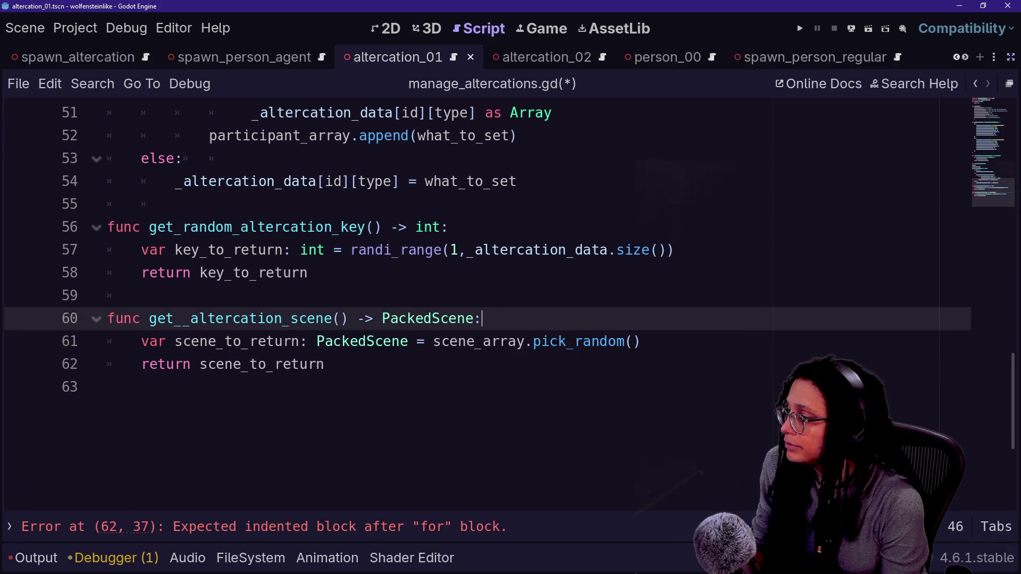
pyautogui.press('BackSpace')
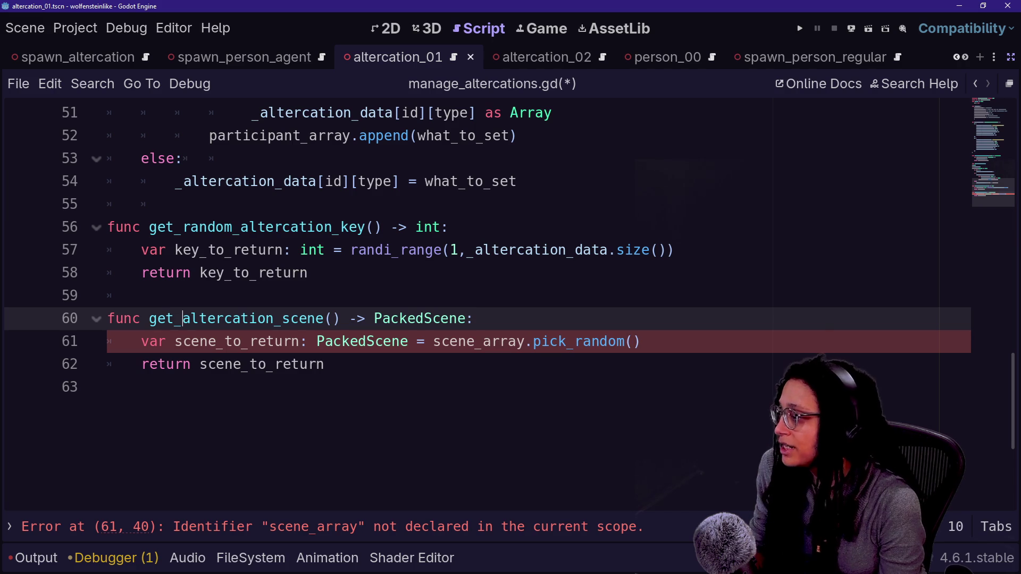
# Replace 'scene' in the function name with data_content, making it get_altercation_data_content.
pyautogui.moveTo(283, 318); pyautogui.dragTo(323, 318)
pyautogui.write('data')
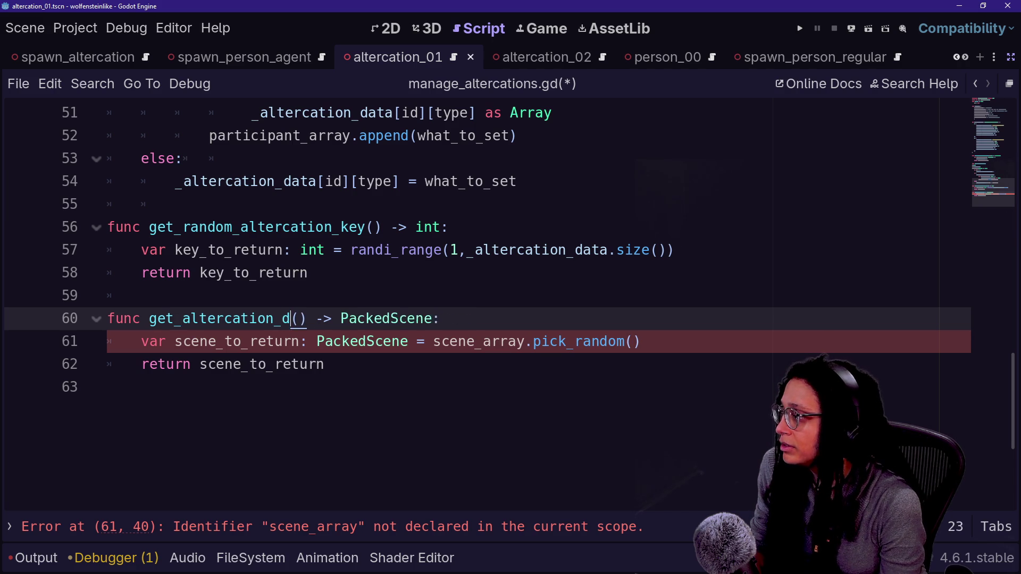
pyautogui.scroll(10, 478, 266)
pyautogui.scroll(-2, 478, 297)
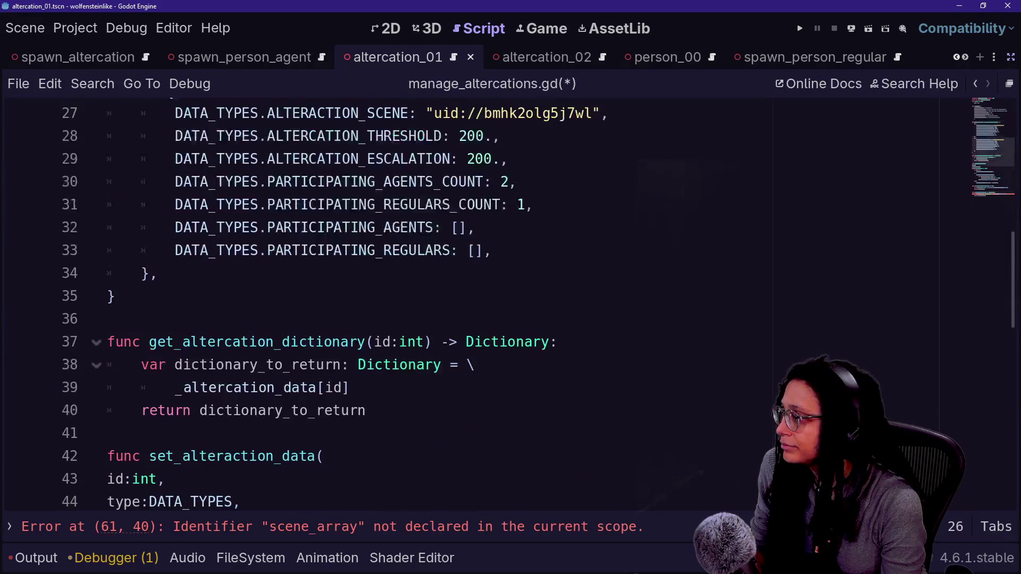
pyautogui.scroll(-7, 479, 298)
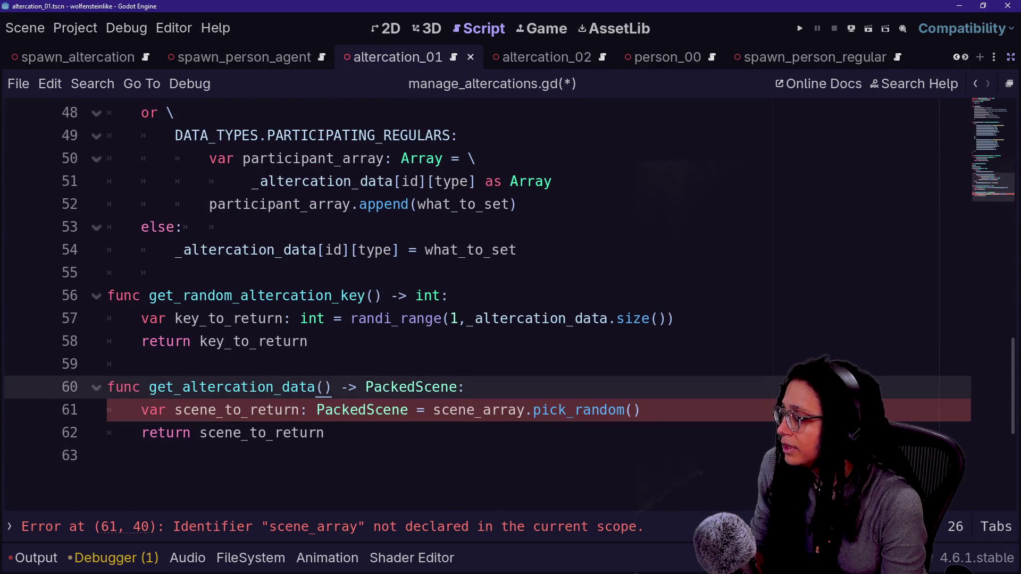
pyautogui.click(324, 387)
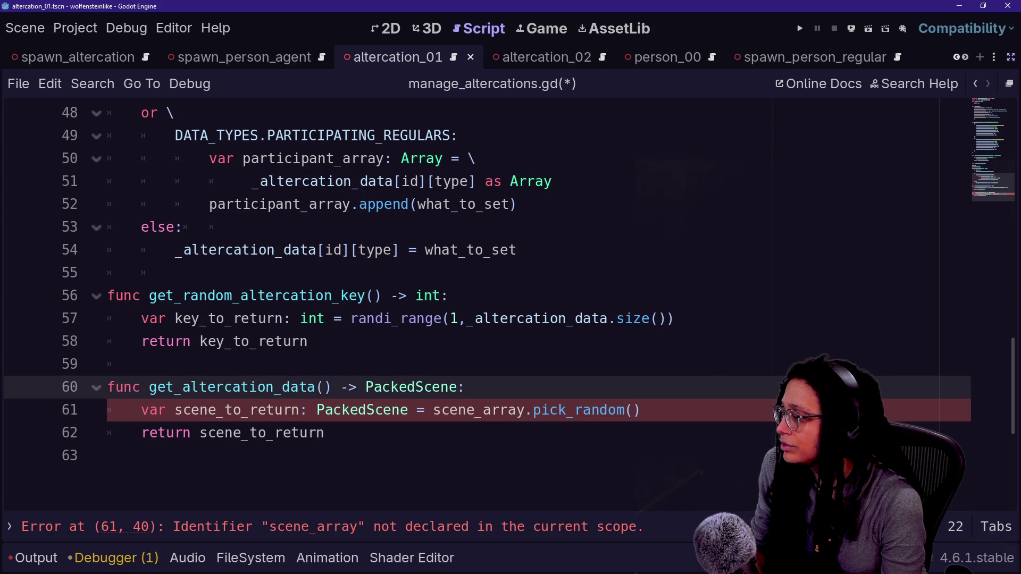
pyautogui.click(315, 387)
pyautogui.write('_')
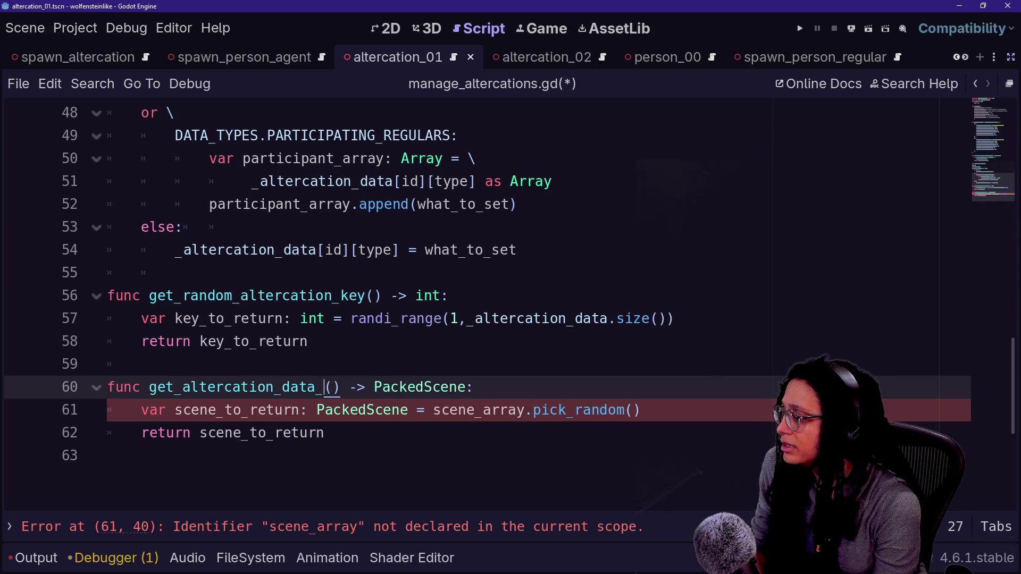
pyautogui.press('BackSpace')
pyautogui.press('BackSpace')
pyautogui.press('BackSpace')
pyautogui.write('content')
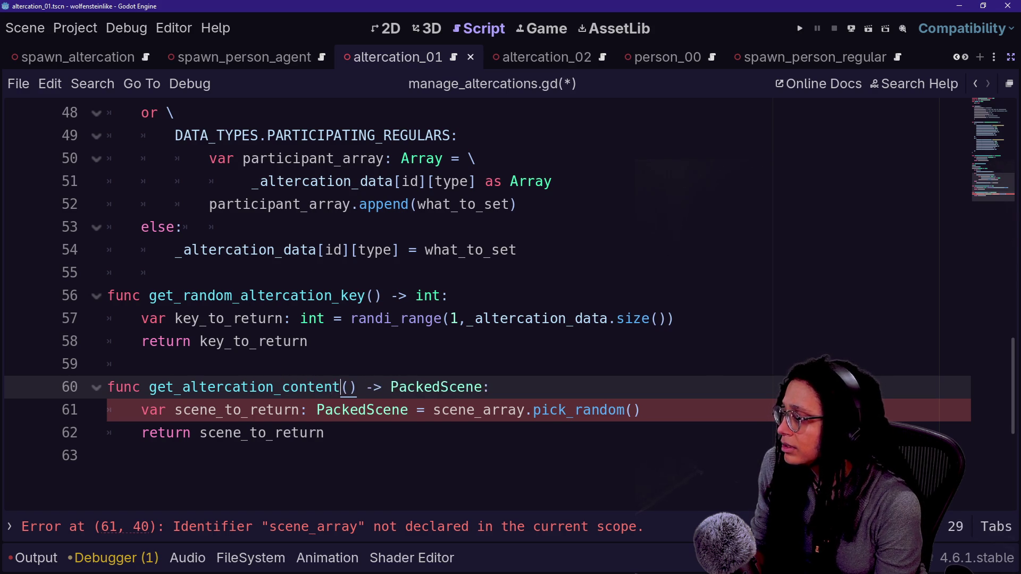
pyautogui.press('BackSpace')
pyautogui.press('BackSpace')
pyautogui.press('BackSpace')
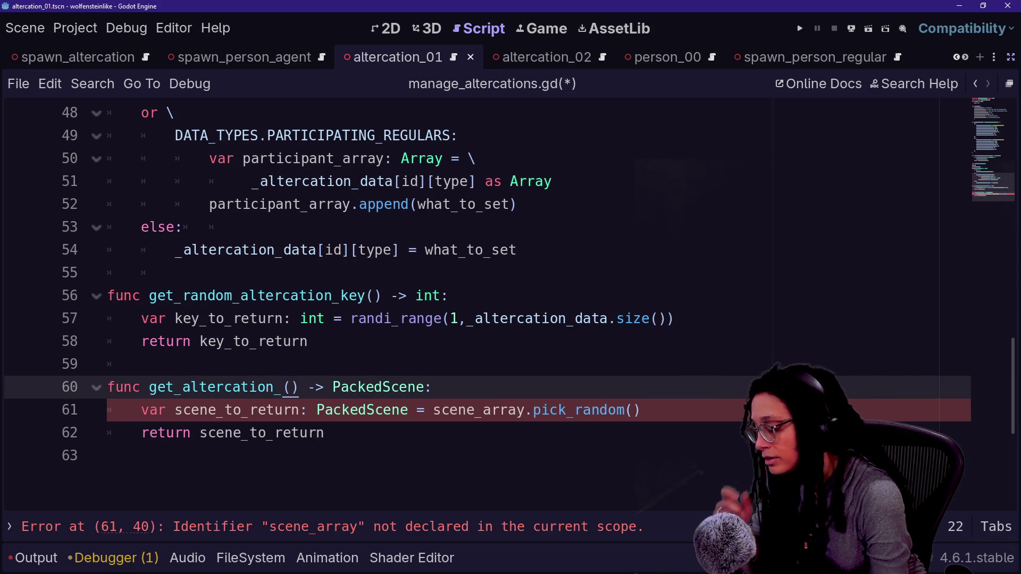
pyautogui.write('data_content')
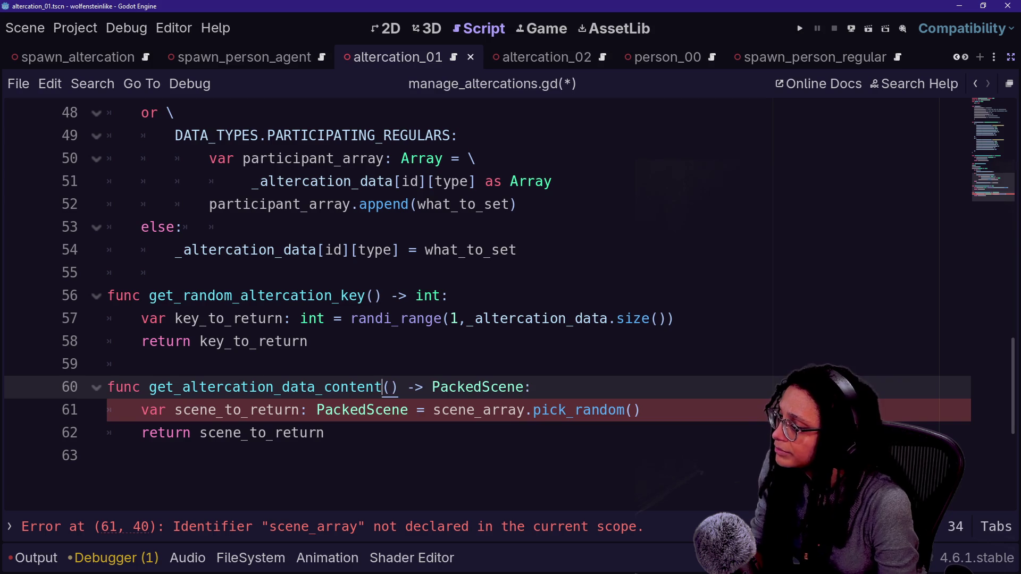
pyautogui.click(483, 410)
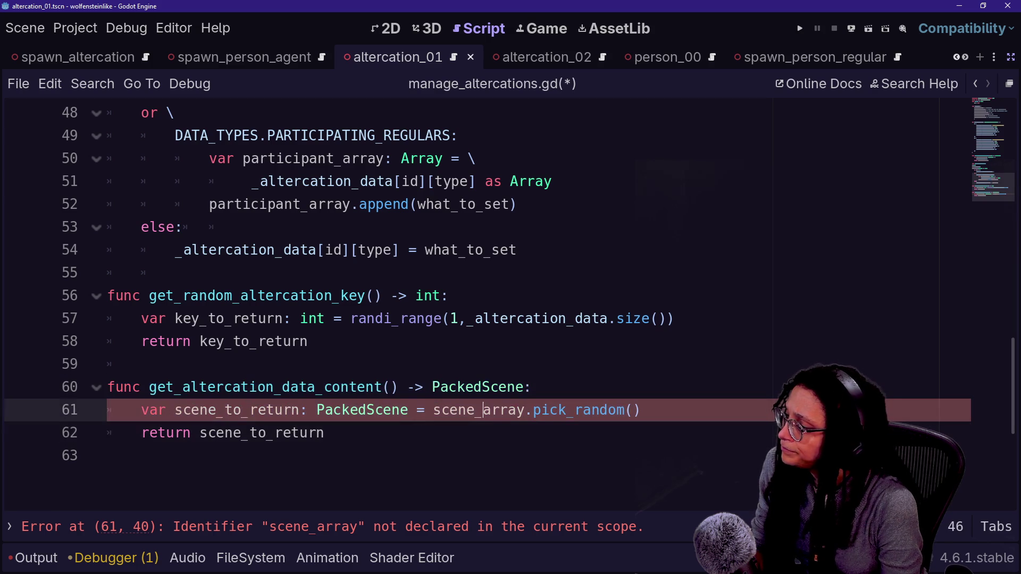
pyautogui.doubleClick(480, 387)
pyautogui.write('Variant')
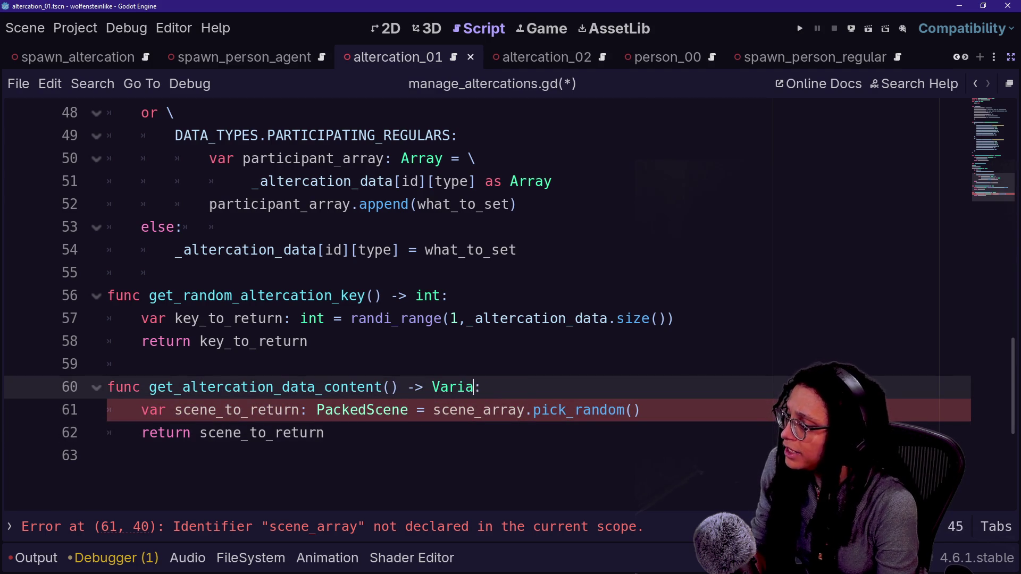
pyautogui.click(258, 433)
pyautogui.scroll(8, 373, 303)
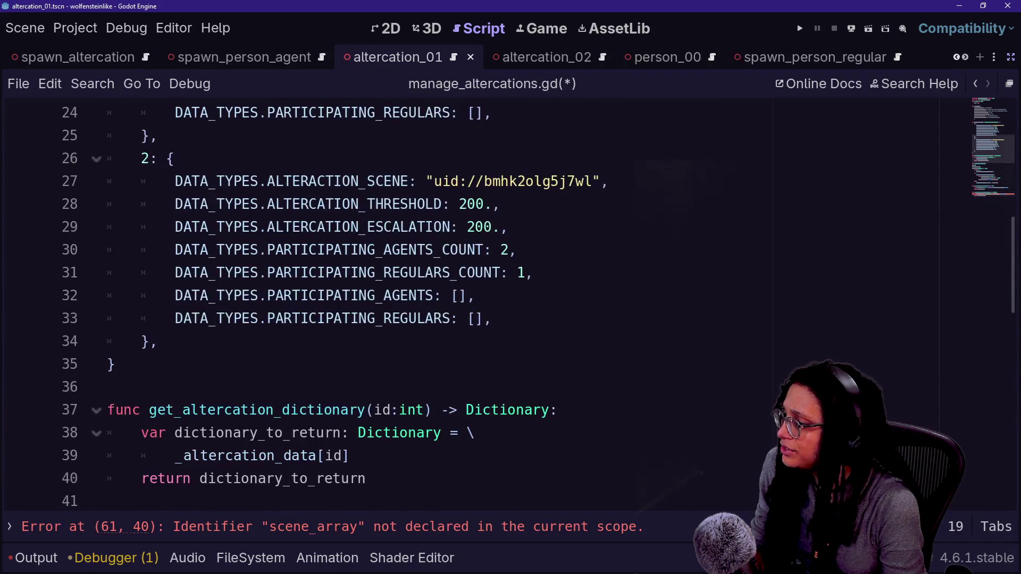
pyautogui.scroll(-2, 372, 303)
pyautogui.scroll(-1, 372, 303)
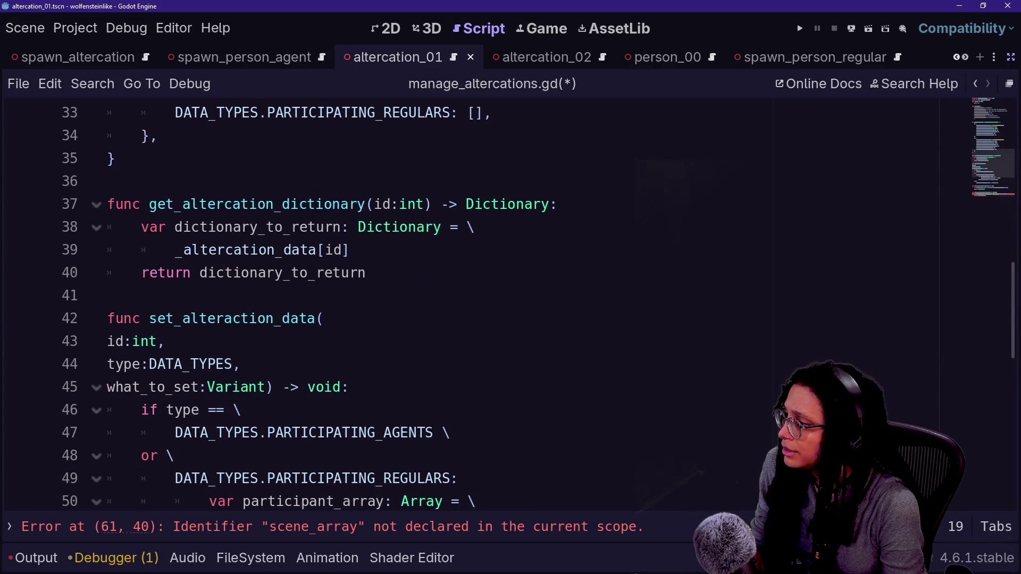
pyautogui.scroll(-6, 510, 305)
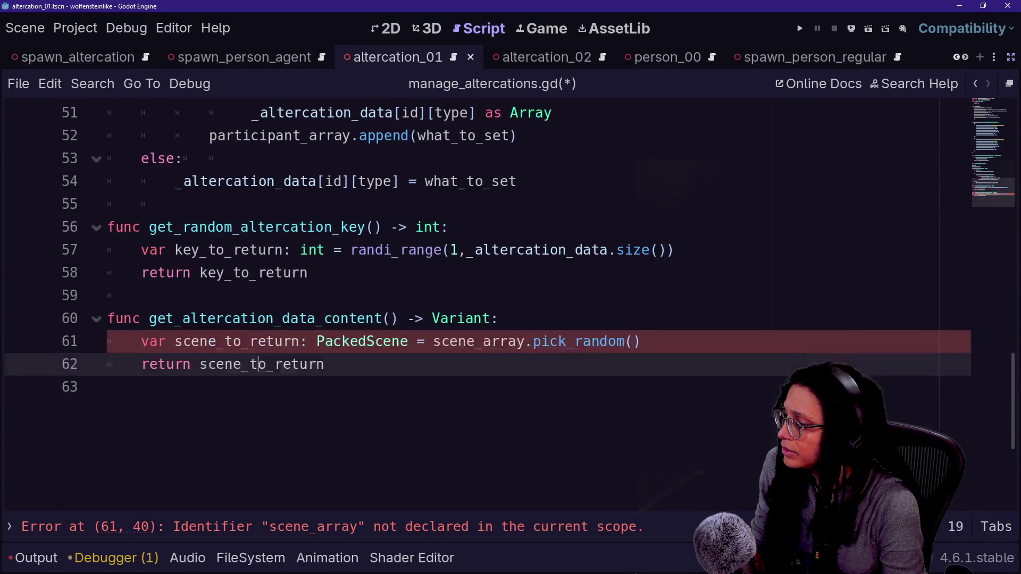
pyautogui.click(324, 364)
pyautogui.scroll(8, 510, 306)
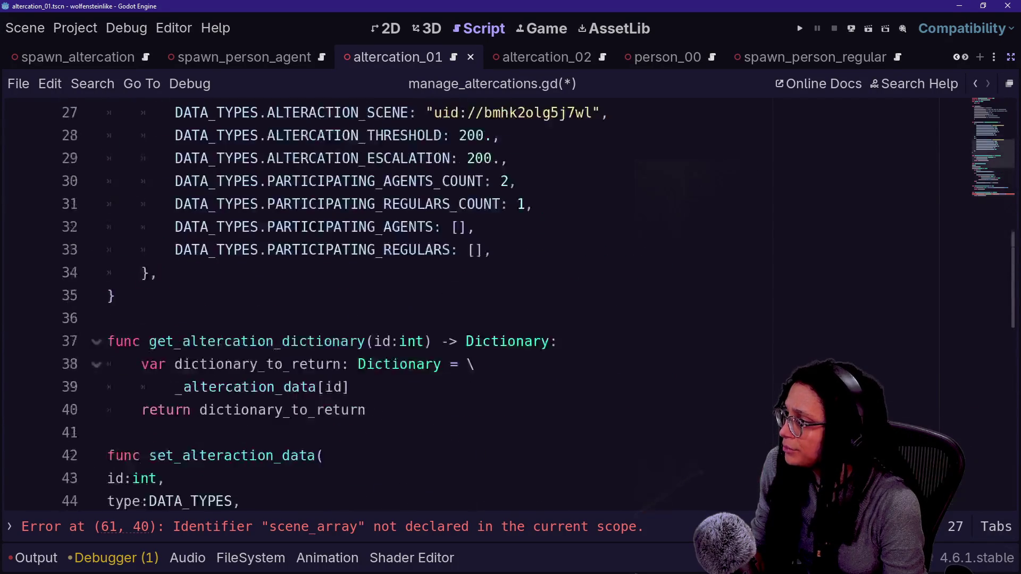
pyautogui.scroll(3, 510, 306)
pyautogui.moveTo(221, 157); pyautogui.dragTo(436, 431)
pyautogui.scroll(-8, 436, 431)
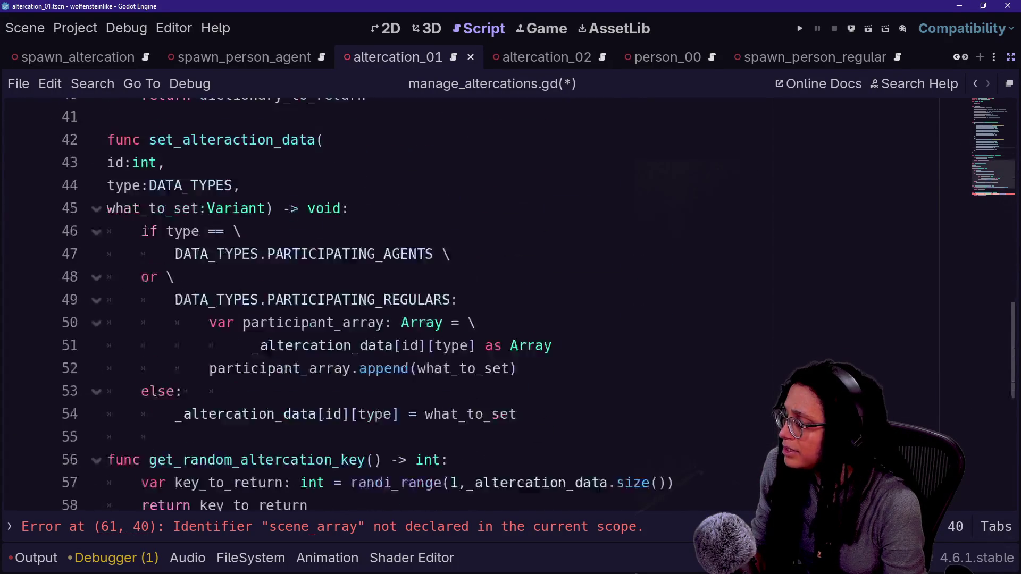
pyautogui.click(457, 431)
pyautogui.scroll(-1, 457, 430)
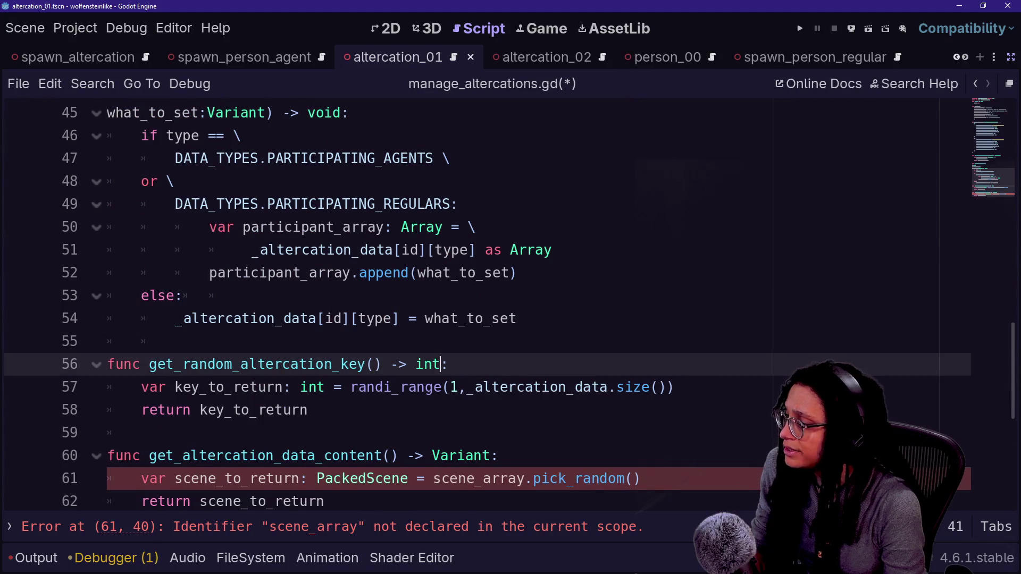
pyautogui.moveTo(290, 455); pyautogui.dragTo(390, 456)
pyautogui.scroll(-2, 1008, 250)
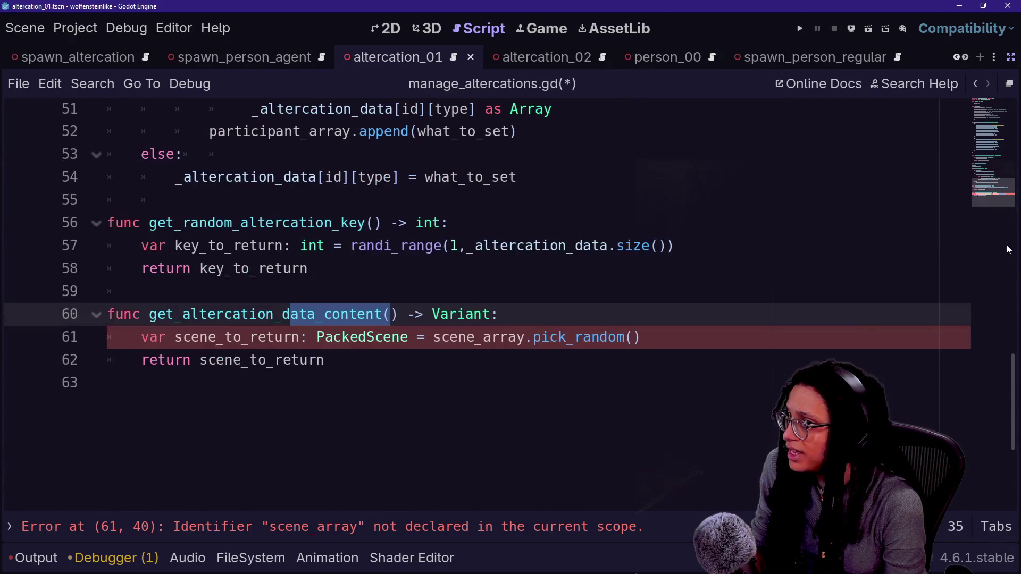
pyautogui.click(326, 360)
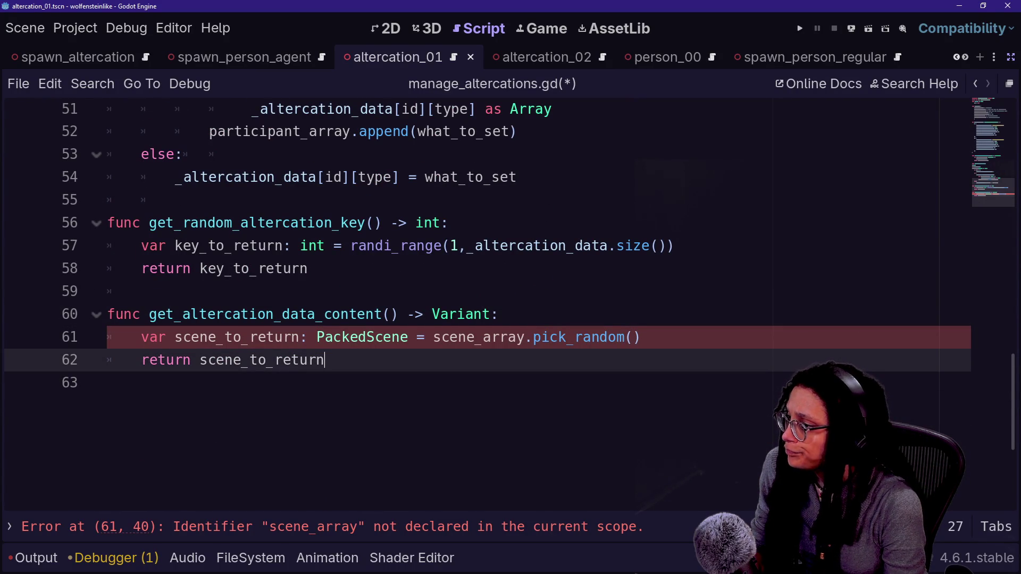
pyautogui.moveTo(641, 337); pyautogui.dragTo(175, 337)
# Replace the scene_array line with 'var data_to_return: Variant ='.
pyautogui.press('BackSpace')
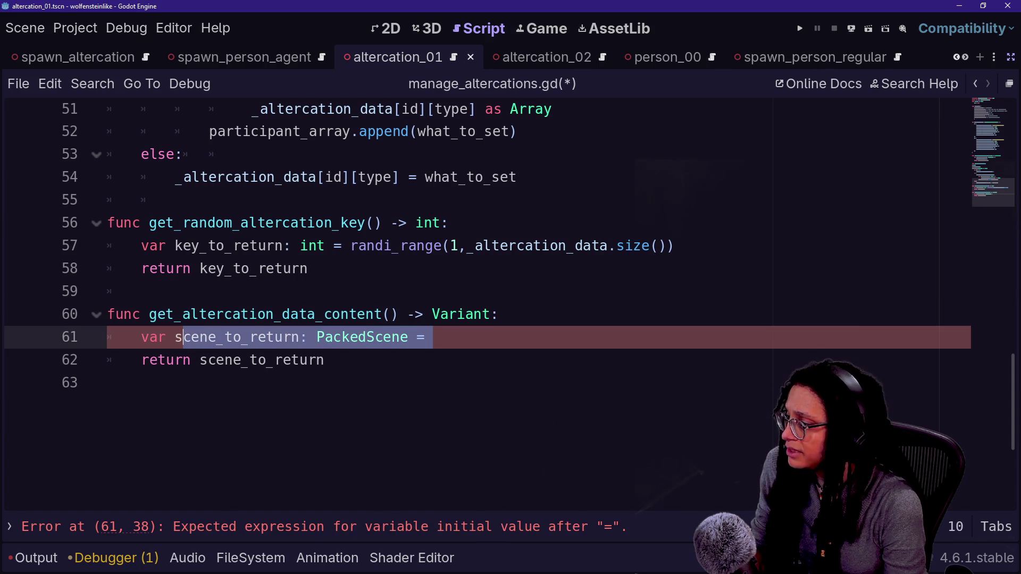
pyautogui.press('BackSpace')
pyautogui.write('data_to_re')
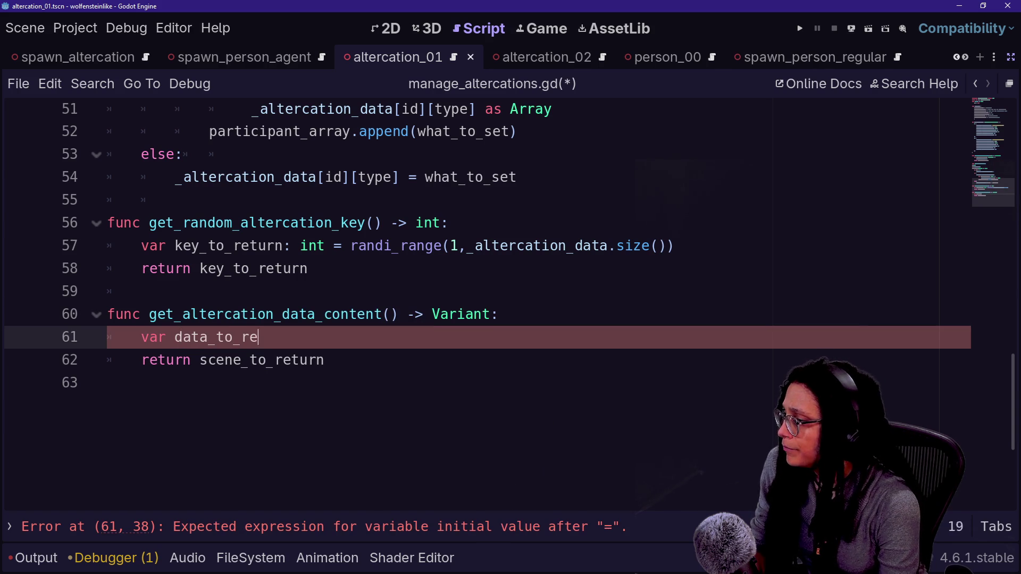
pyautogui.write('t')
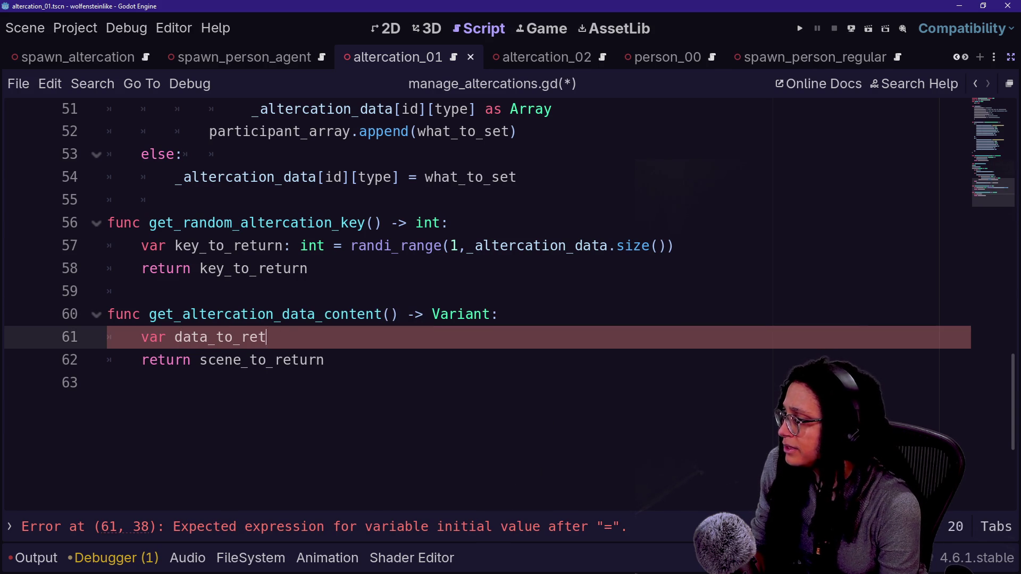
pyautogui.write('urn: Variant =')
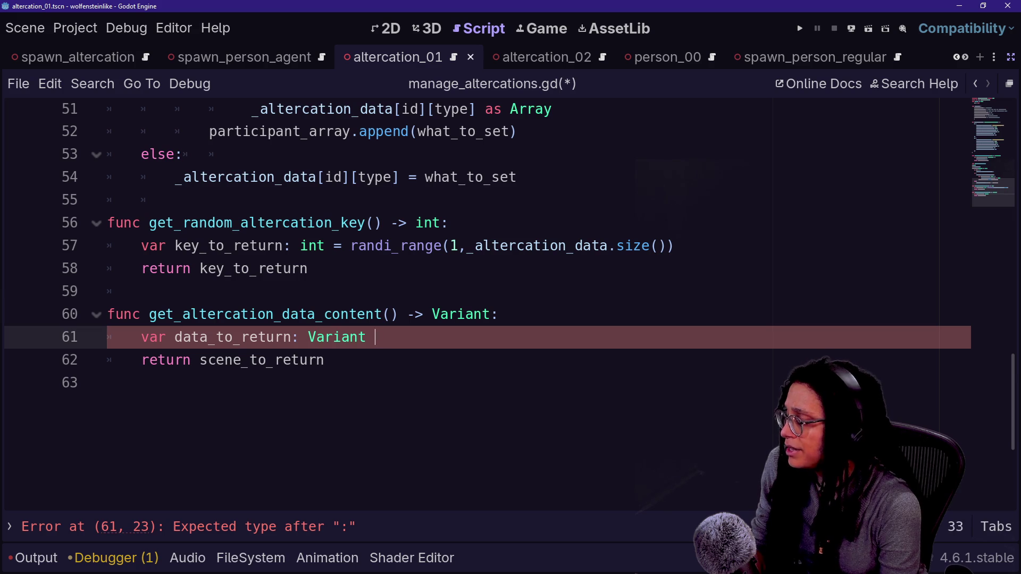
# Give the function parameters altercation_number: int and data_type: DATA_TYPES on their own line.
pyautogui.click(275, 314)
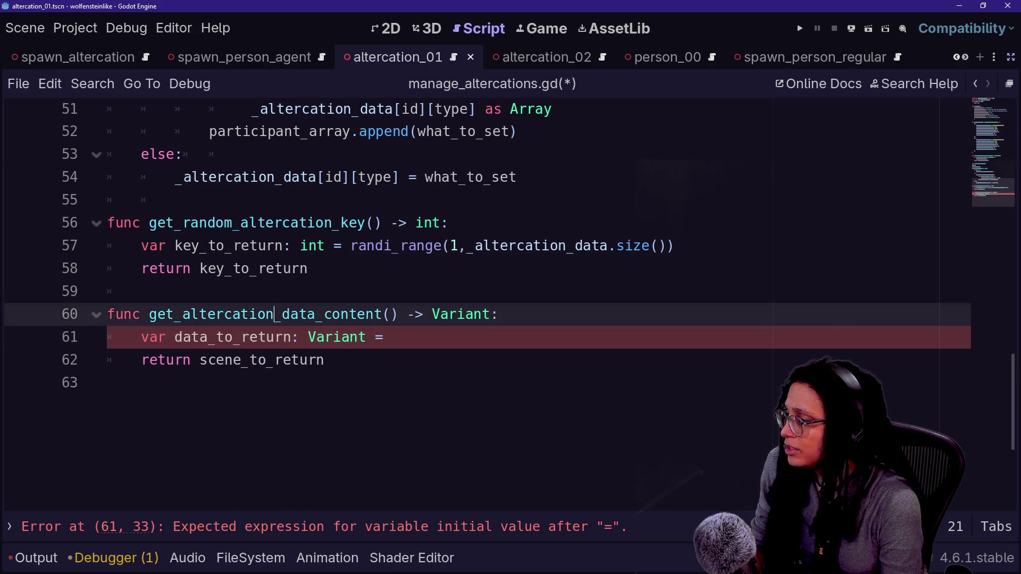
pyautogui.write('key')
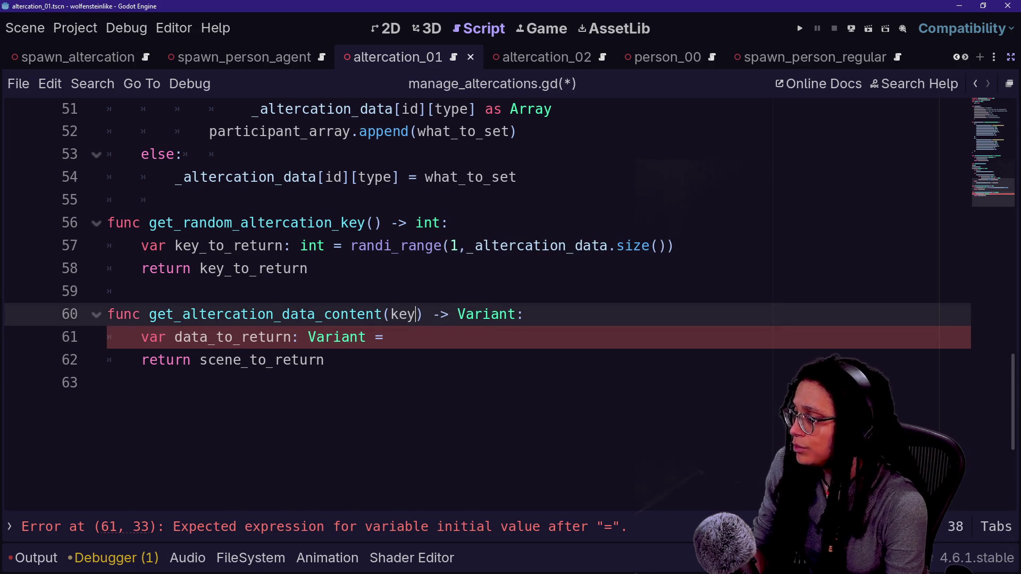
pyautogui.press('BackSpace')
pyautogui.press('BackSpace')
pyautogui.press('BackSpace')
pyautogui.write('altercation')
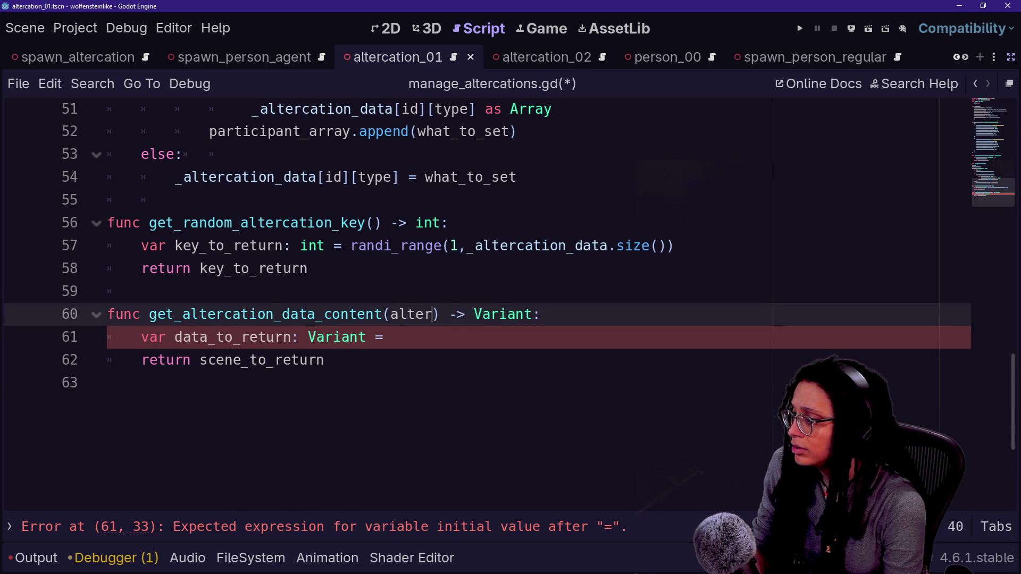
pyautogui.write('_n')
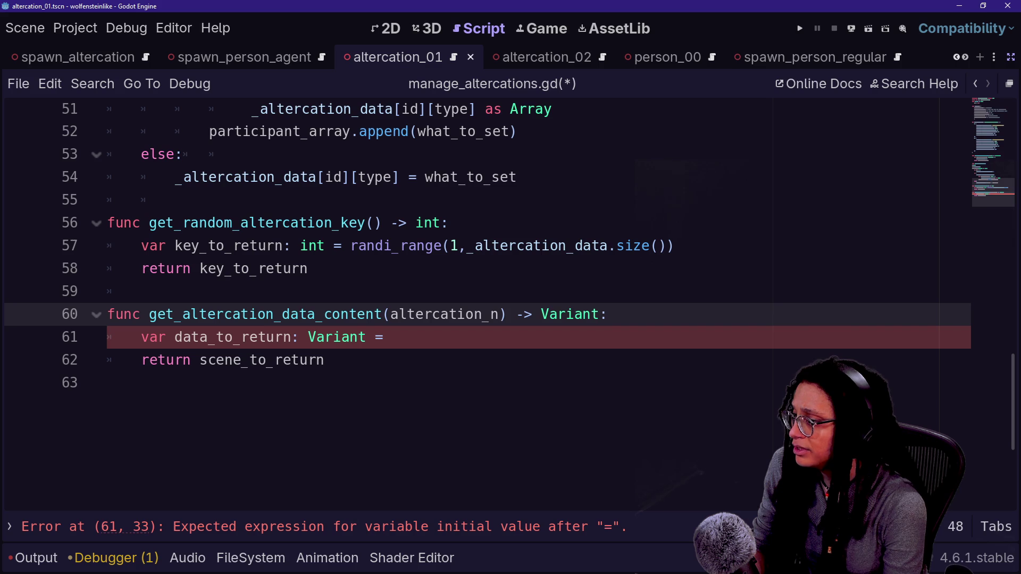
pyautogui.write('umber: int,')
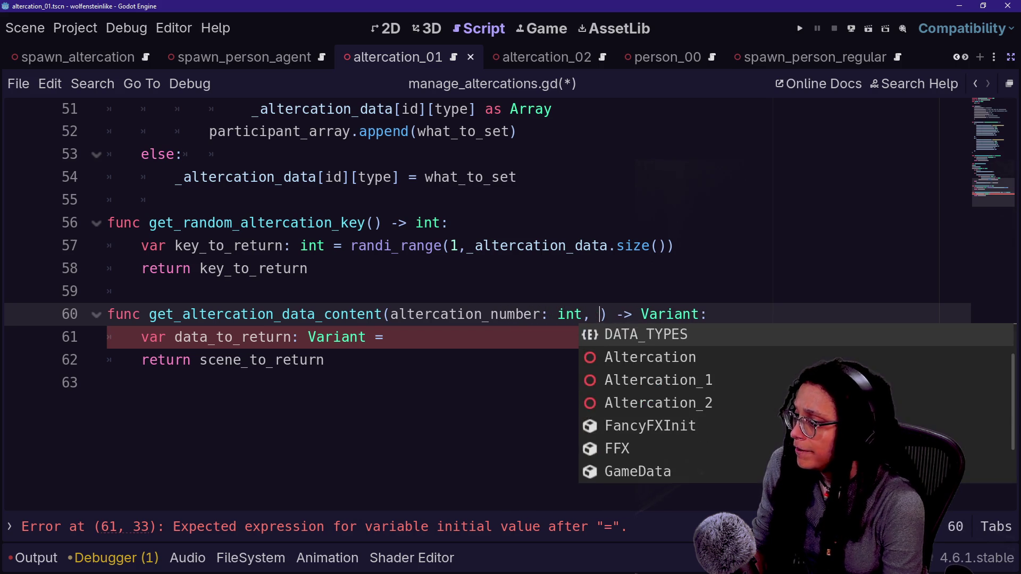
pyautogui.press('Escape')
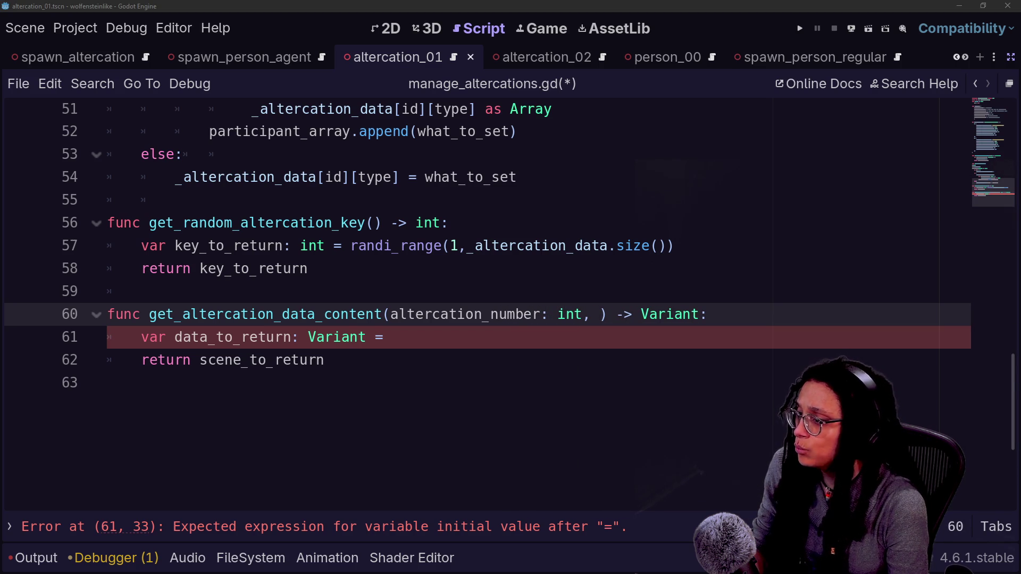
pyautogui.moveTo(599, 314); pyautogui.dragTo(433, 314)
pyautogui.click(591, 315)
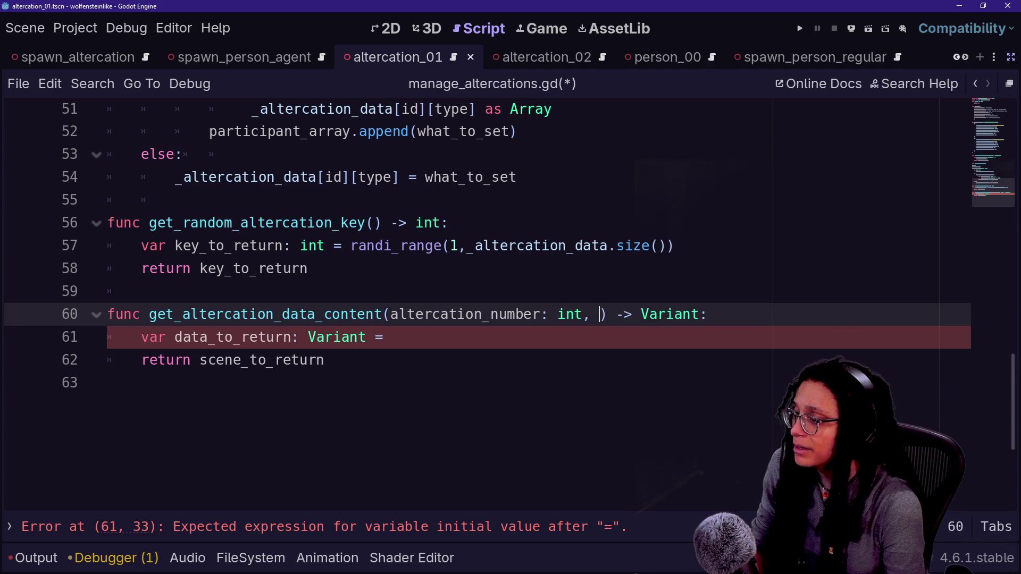
pyautogui.write('data_type: ')
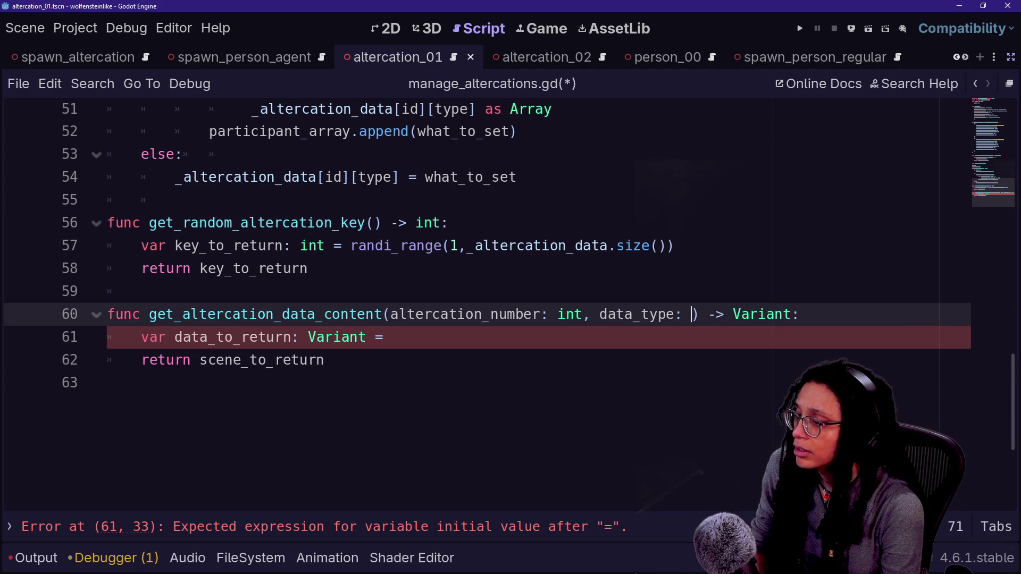
pyautogui.write('DATA')
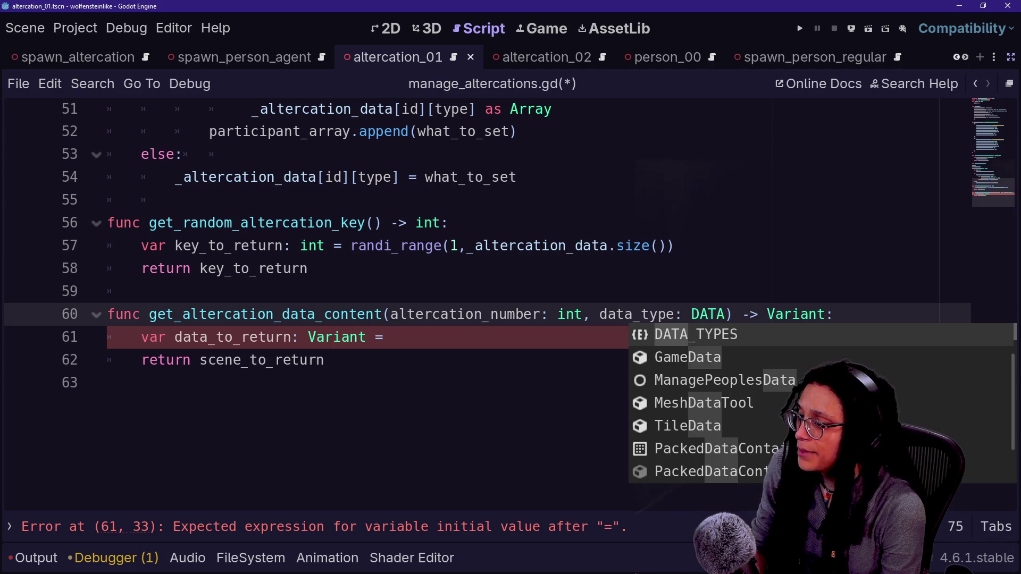
pyautogui.press('Return')
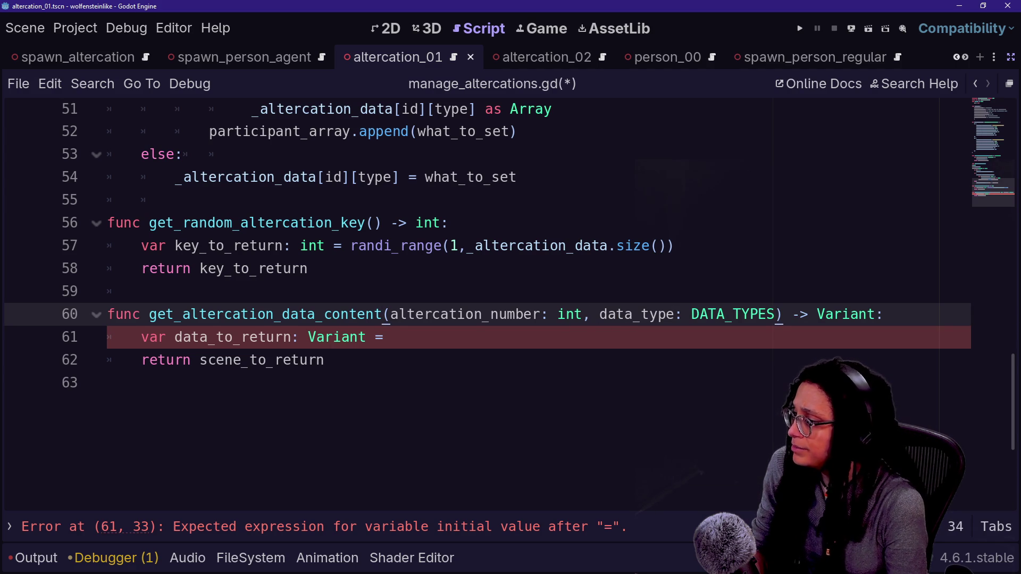
pyautogui.press('Return')
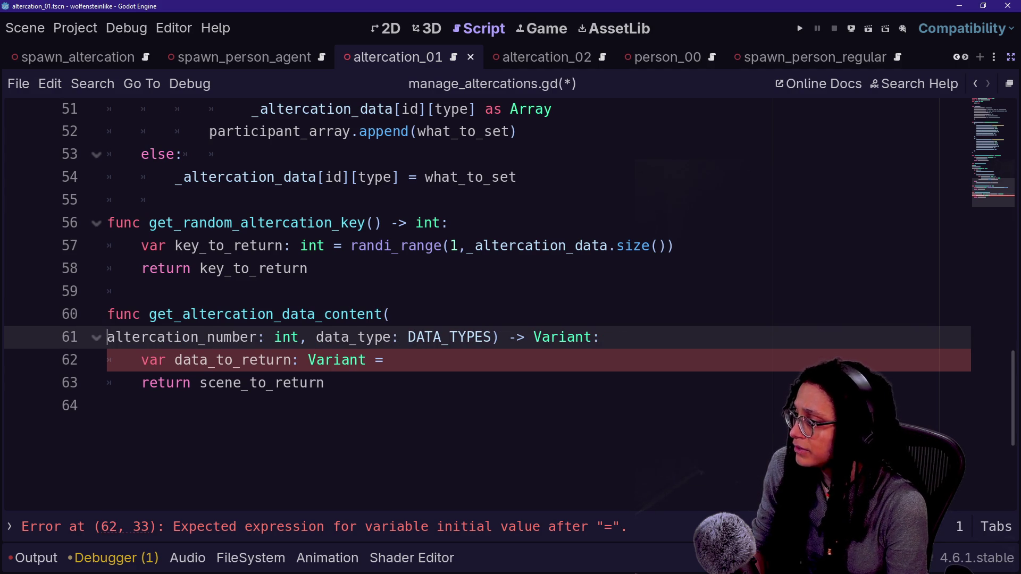
# Assign _altercation_data[altercation_number][data_type] to data_to_return on line 64.
pyautogui.press('Return')
pyautogui.click(325, 406)
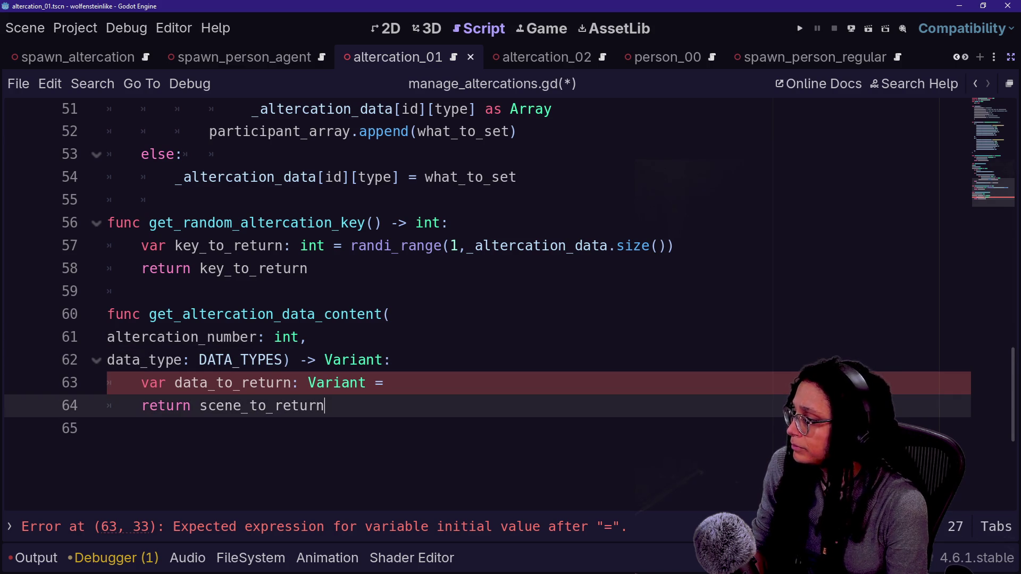
pyautogui.click(392, 383)
pyautogui.write('\\')
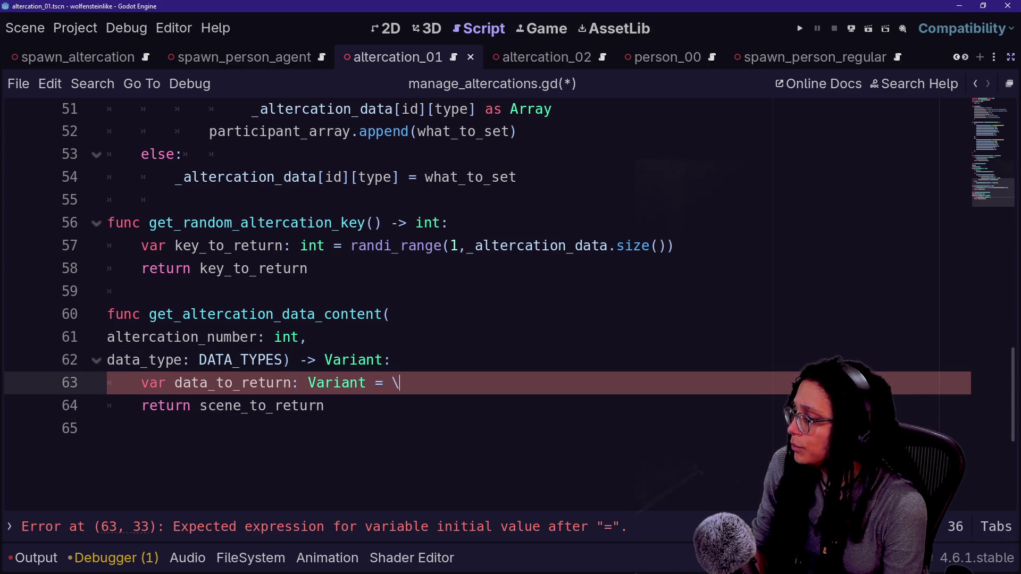
pyautogui.press('Return')
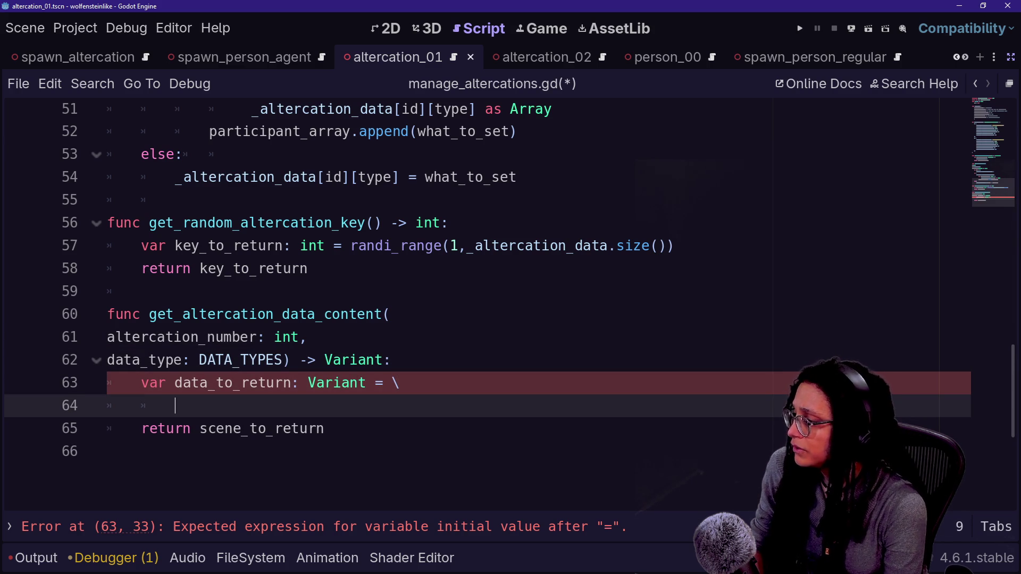
pyautogui.write('_al')
pyautogui.press('Return')
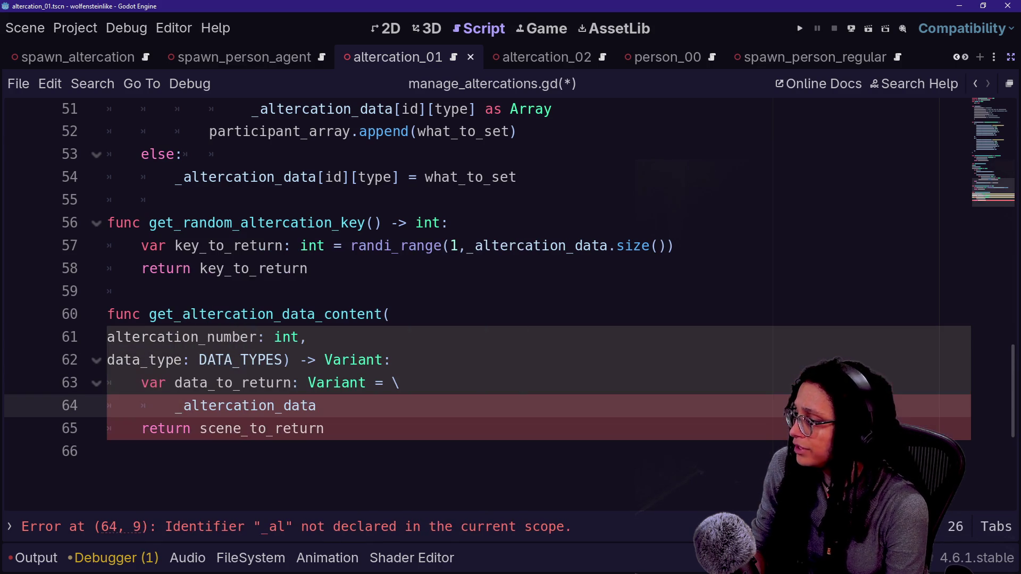
pyautogui.write('[alter')
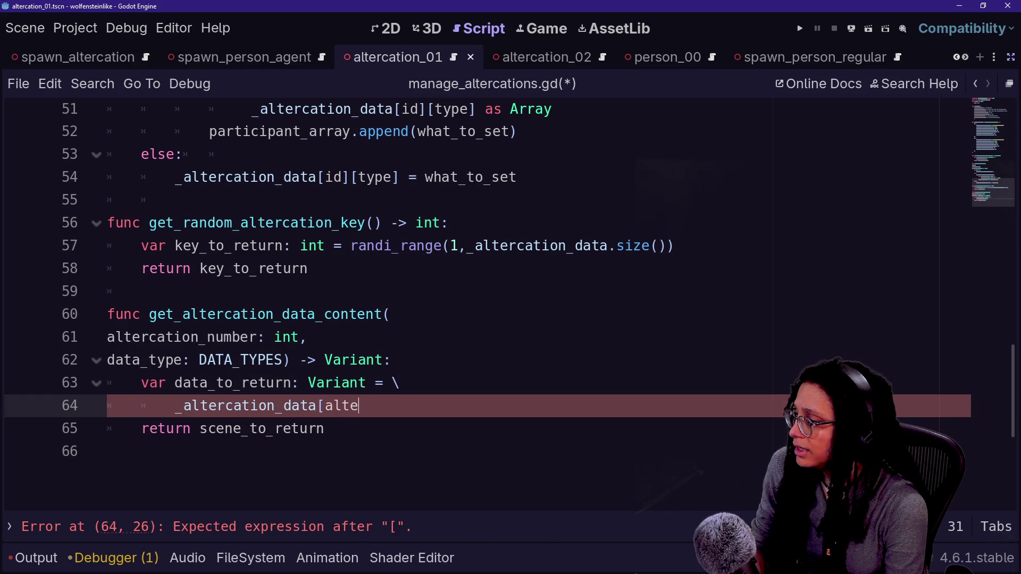
pyautogui.press('Return')
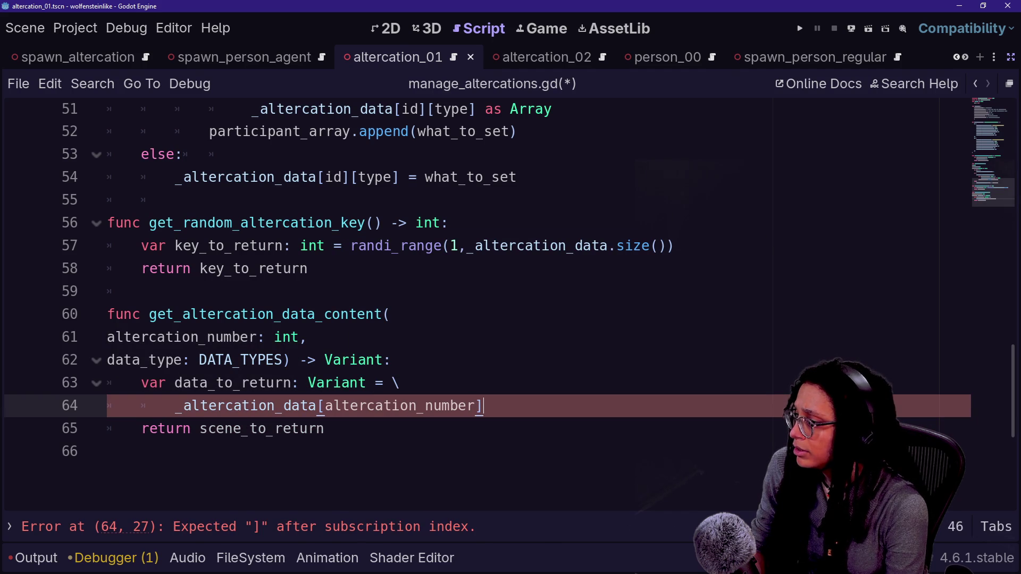
pyautogui.write('[')
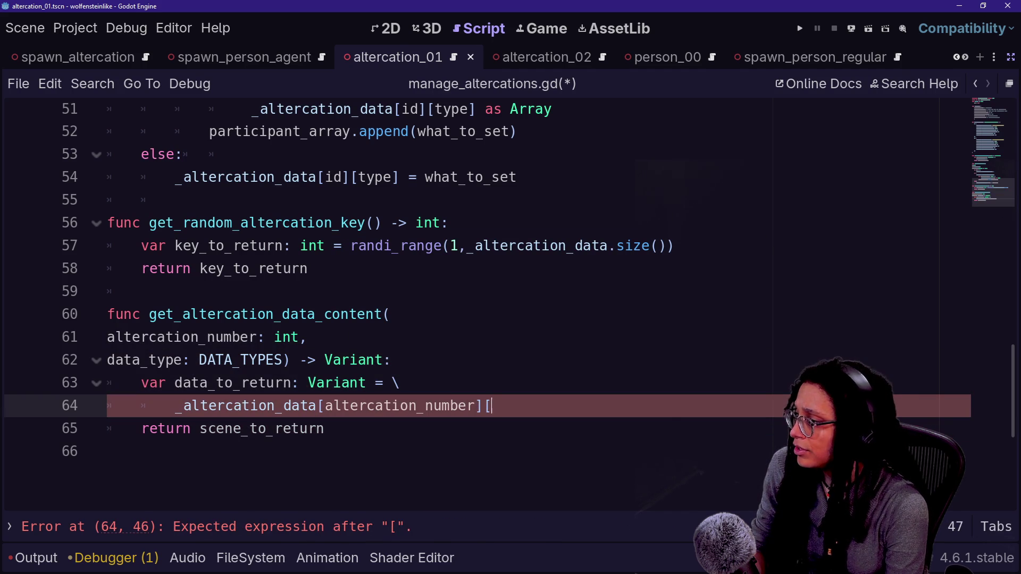
pyautogui.write('d')
pyautogui.press('Down')
pyautogui.press('Return')
pyautogui.write(']')
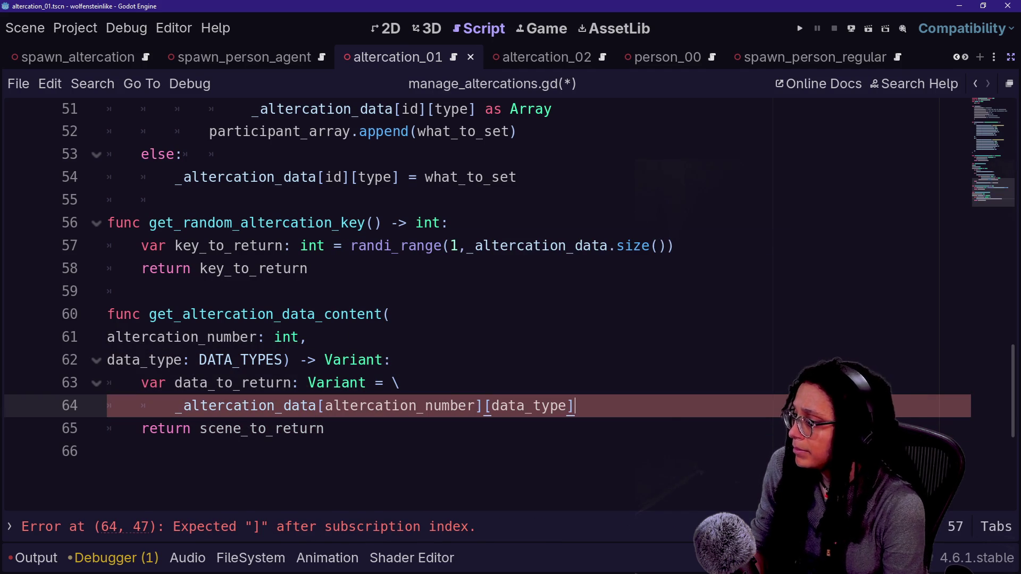
# Change the return to data_to_return and save manage_altercations.gd.
pyautogui.moveTo(334, 452); pyautogui.dragTo(208, 429)
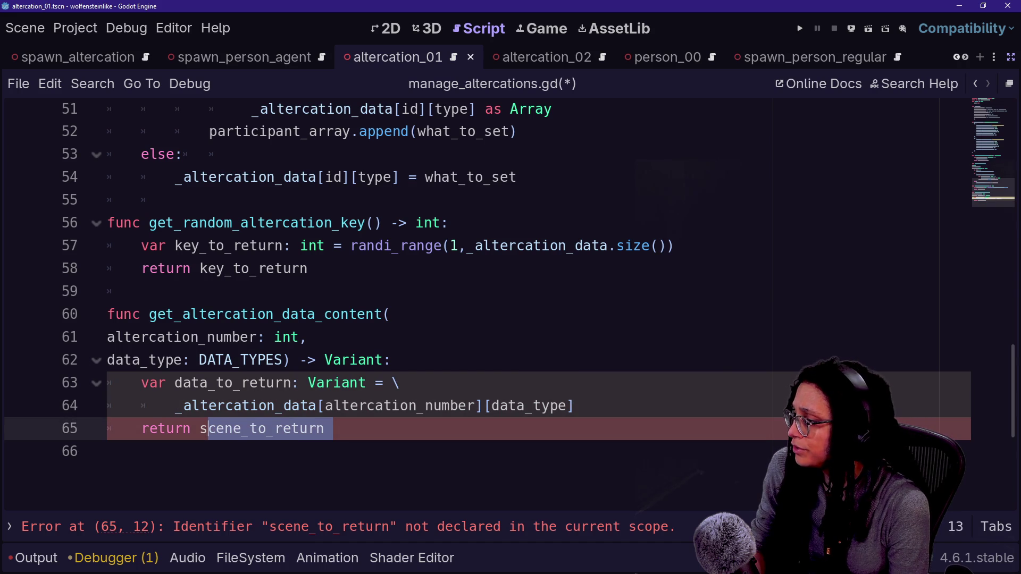
pyautogui.press('Left')
pyautogui.press('Right')
pyautogui.press('Right')
pyautogui.press('Right')
pyautogui.press('BackSpace')
pyautogui.press('BackSpace')
pyautogui.press('BackSpace')
pyautogui.press('Delete')
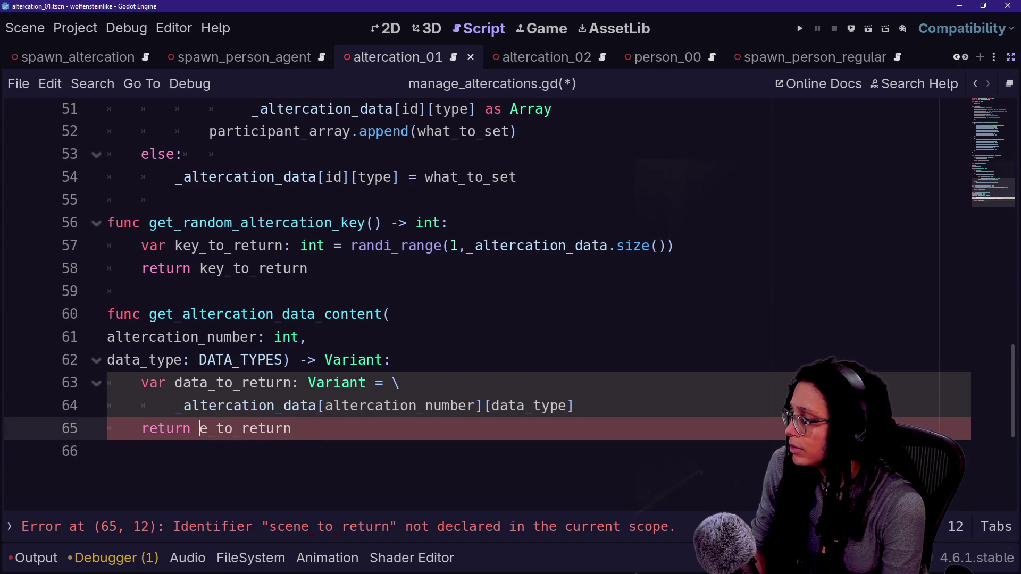
pyautogui.write('dasta')
pyautogui.click(141, 292)
pyautogui.click(224, 428)
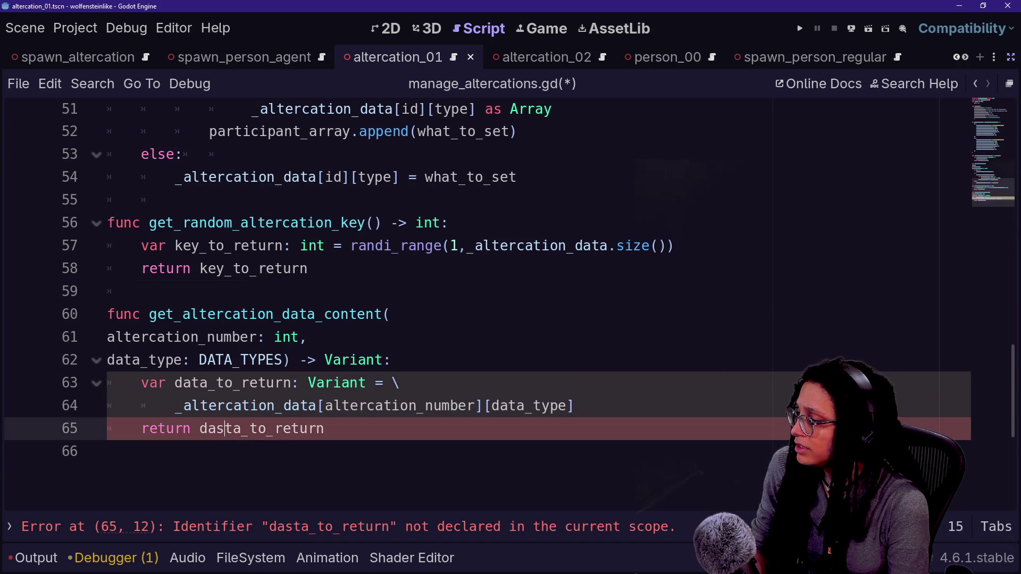
pyautogui.press('BackSpace')
pyautogui.click(141, 291)
pyautogui.hotkey('ctrl', 's')
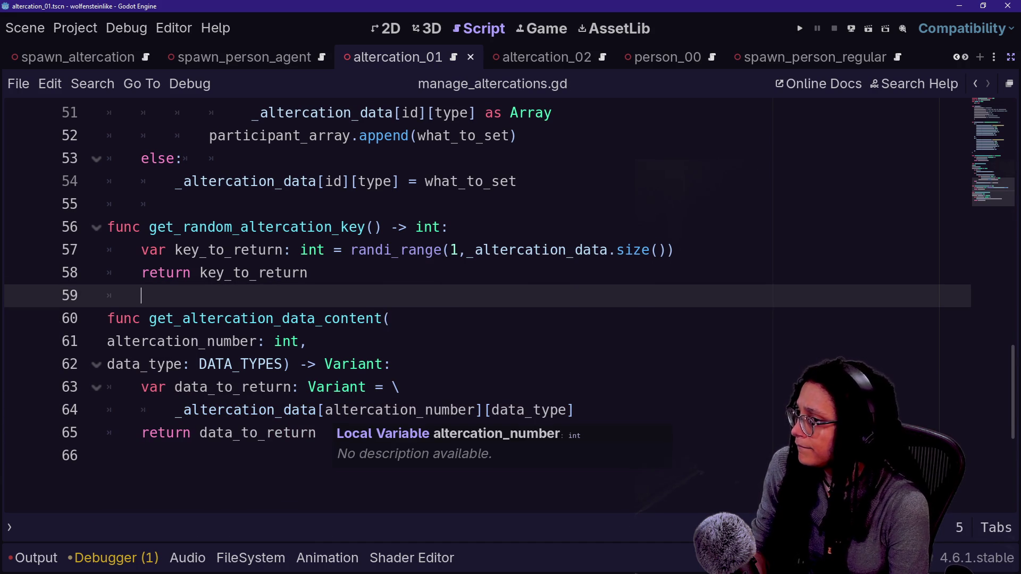
# Highlight the get_random_altercation_key and get_altercation_data_content functions to review them.
pyautogui.moveTo(160, 204); pyautogui.dragTo(314, 273)
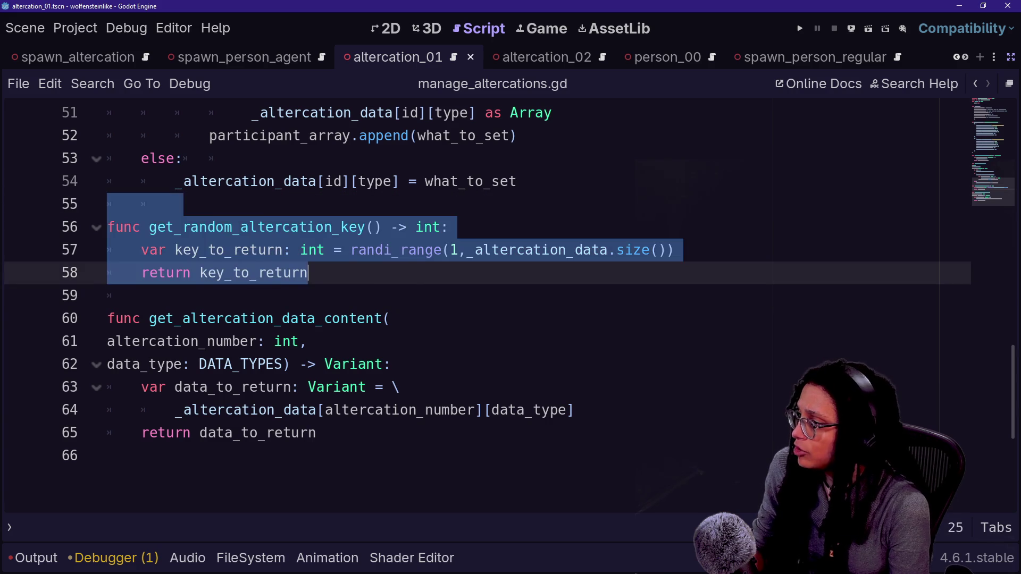
pyautogui.click(314, 273)
pyautogui.moveTo(98, 331); pyautogui.dragTo(317, 432)
pyautogui.click(317, 432)
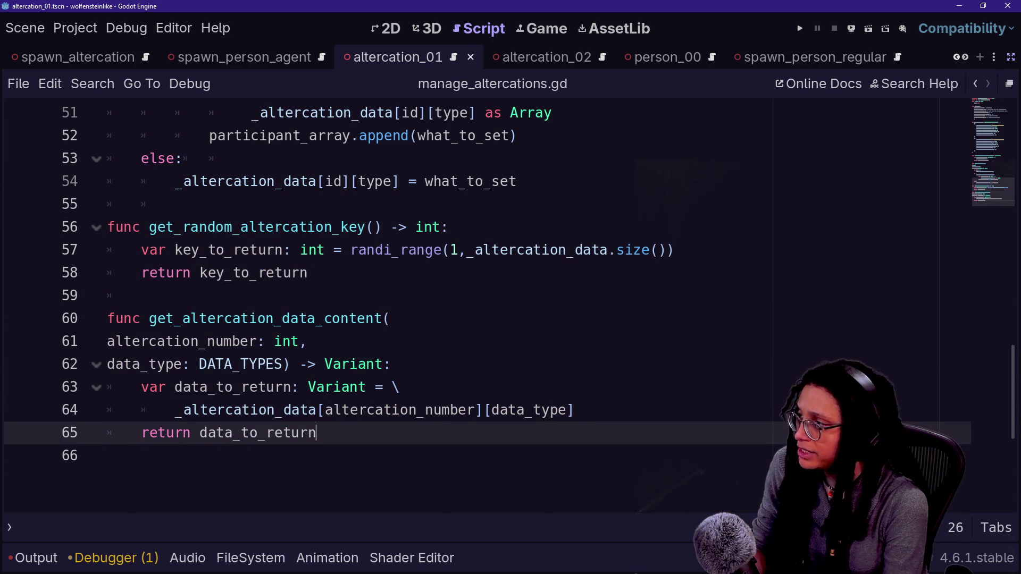
# In spawn_altercation.gd, insert new lines after line 7 inside _get_spawn_scene.
pyautogui.click(77, 57)
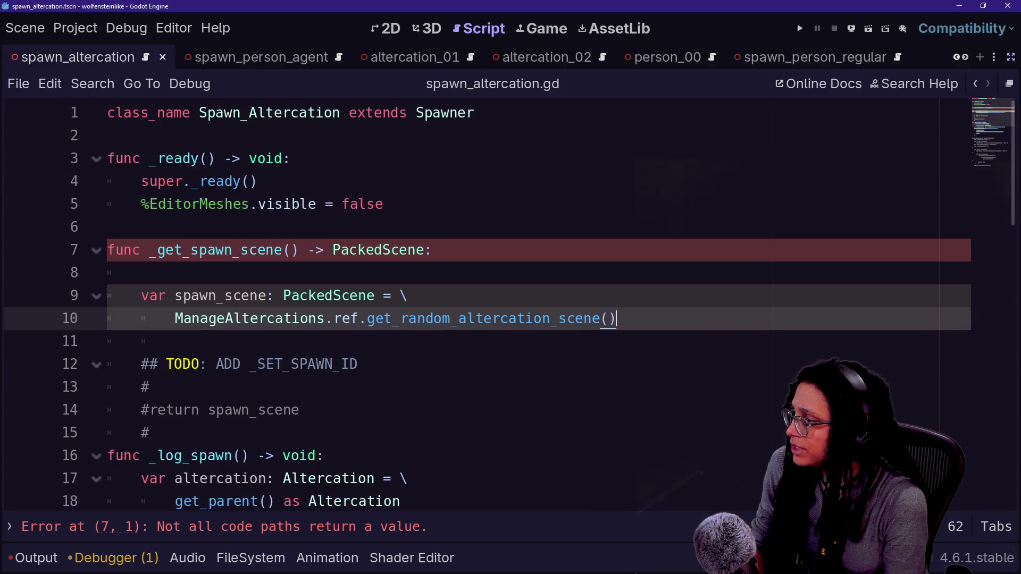
pyautogui.click(141, 272)
pyautogui.click(359, 364)
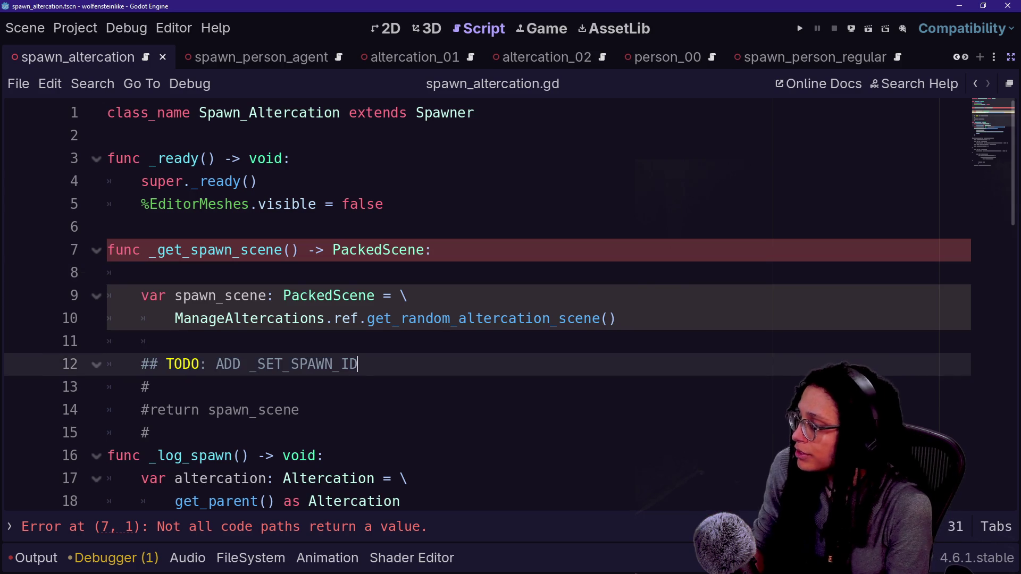
pyautogui.click(434, 250)
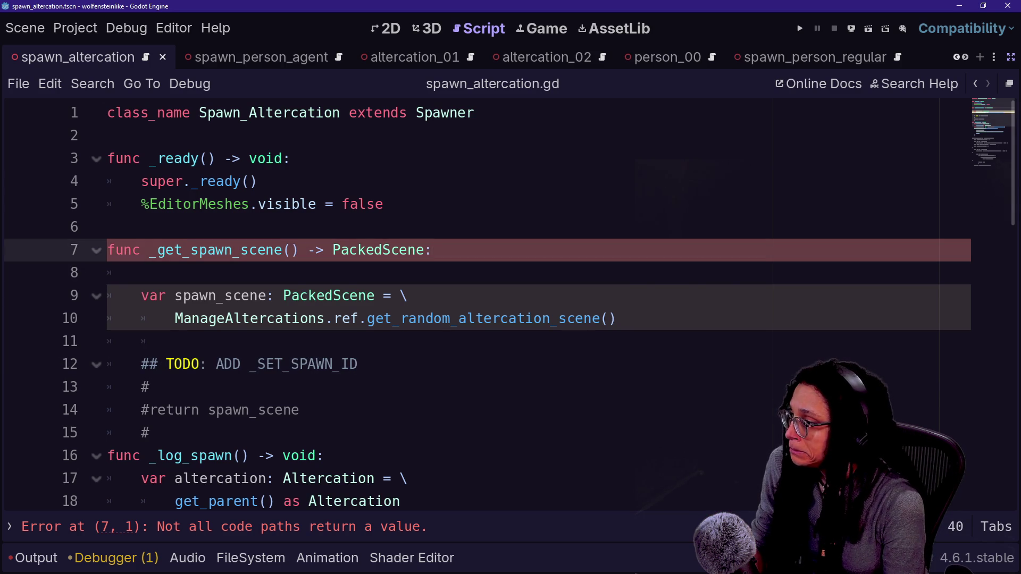
pyautogui.press('Return')
pyautogui.press('Return')
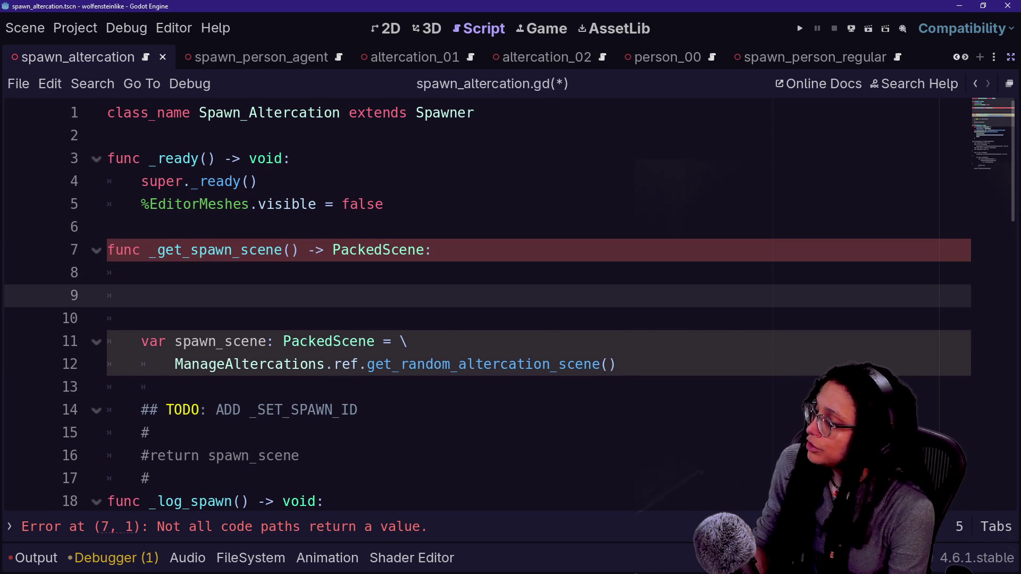
# Check get_altercation_data_content in manage_altercations.gd, then reopen spawn_altercation.gd via Quick Open.
pyautogui.hotkey('alt', 'Left')
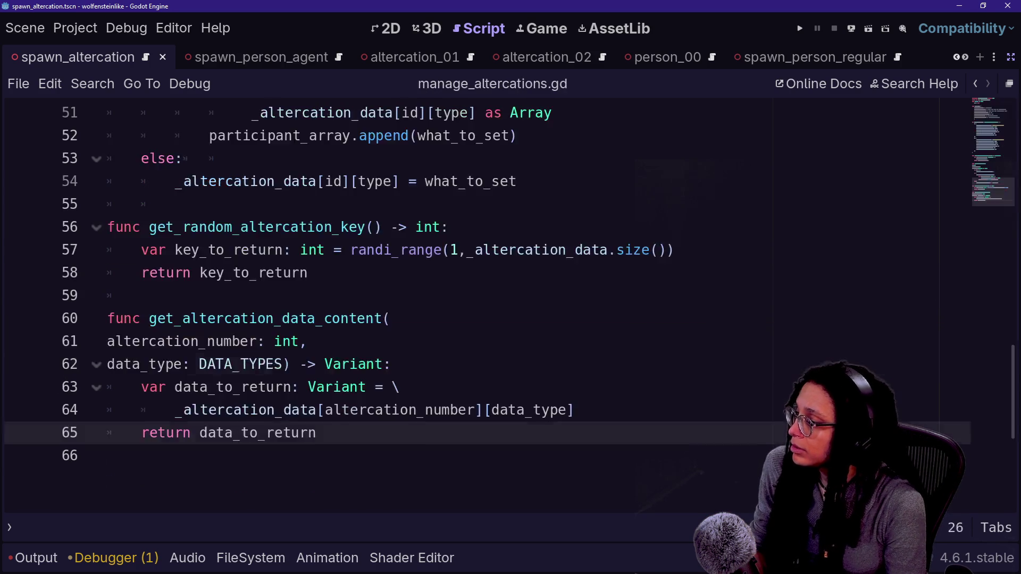
pyautogui.hotkey('alt', 'Left')
pyautogui.click(976, 84)
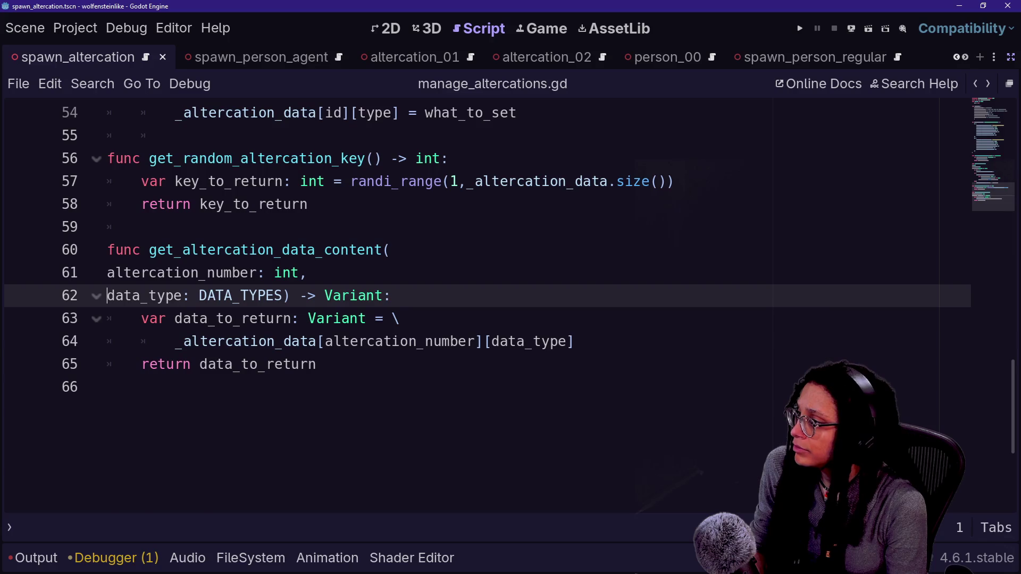
pyautogui.hotkey('shift', 'alt', 'o')
pyautogui.press('Down')
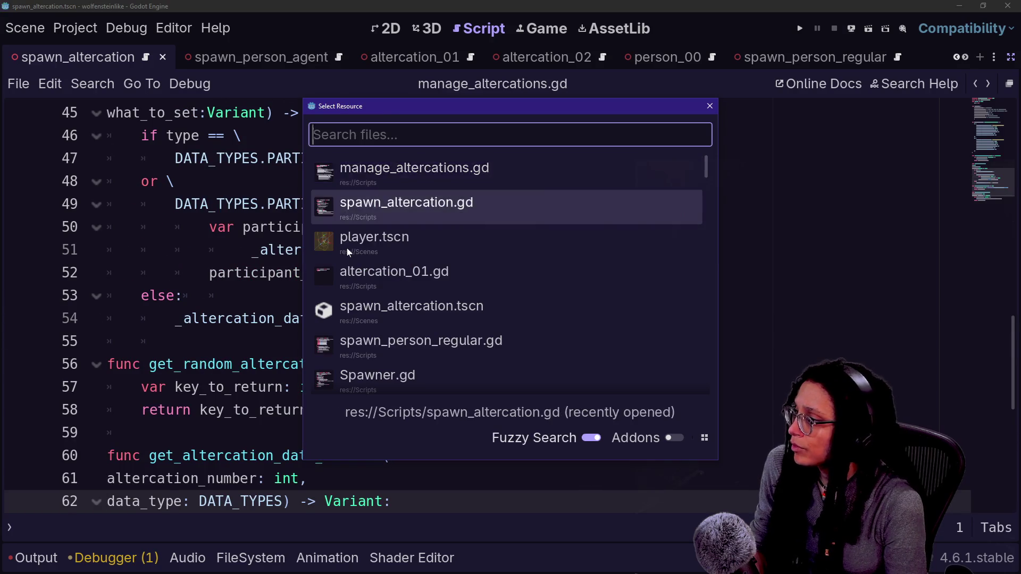
pyautogui.press('Return')
# Declare 'var altercation_id' on line 9 and jump to the ManageAltercations script.
pyautogui.press('Up')
pyautogui.press('Up')
pyautogui.press('Up')
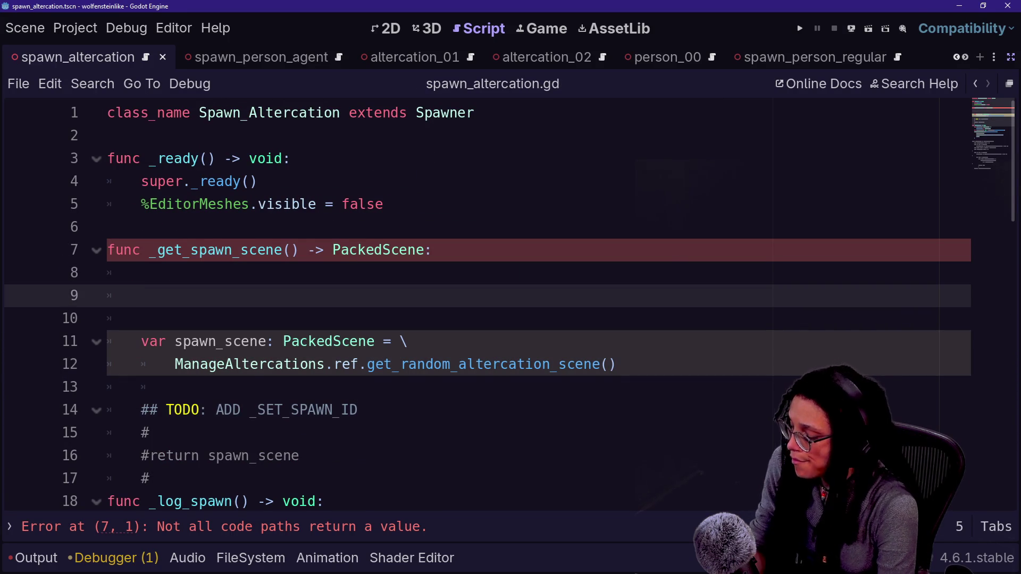
pyautogui.write('var ')
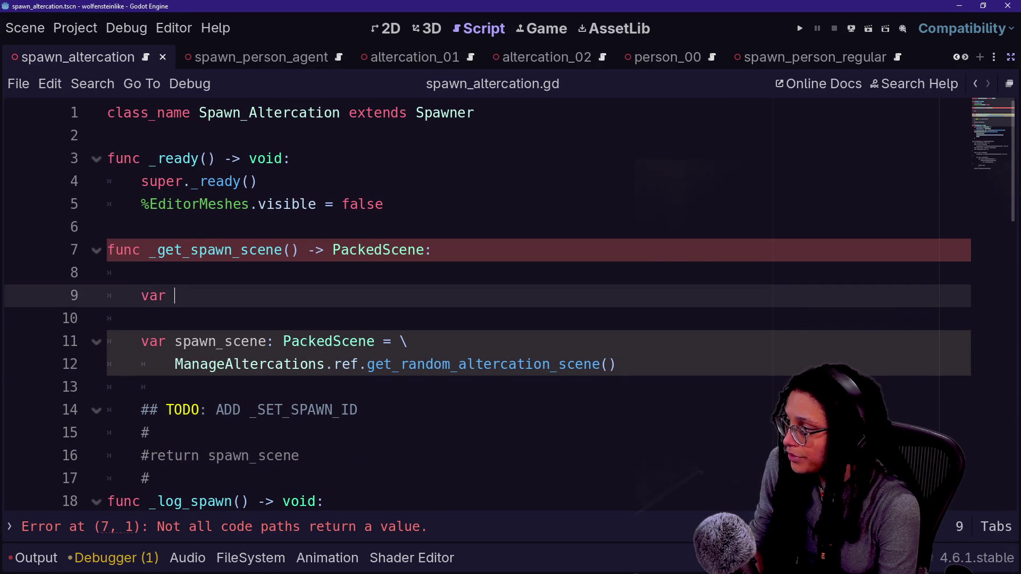
pyautogui.write('altercation_number:')
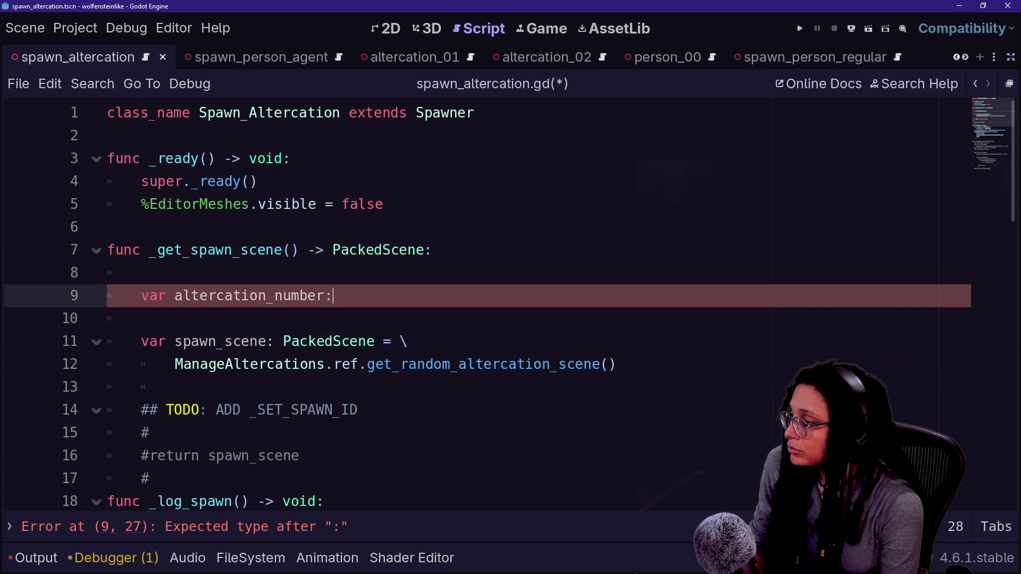
pyautogui.press('BackSpace')
pyautogui.press('BackSpace')
pyautogui.press('BackSpace')
pyautogui.press('BackSpace')
pyautogui.press('BackSpace')
pyautogui.press('BackSpace')
pyautogui.press('BackSpace')
pyautogui.write('id')
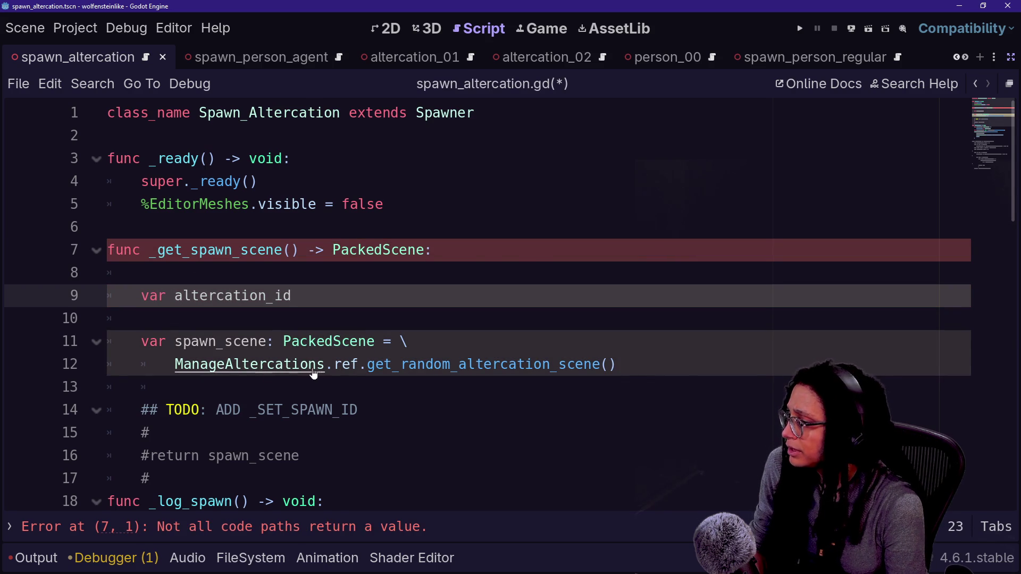
pyautogui.keyDown('ctrl'); pyautogui.click(250, 366); pyautogui.keyUp('ctrl')
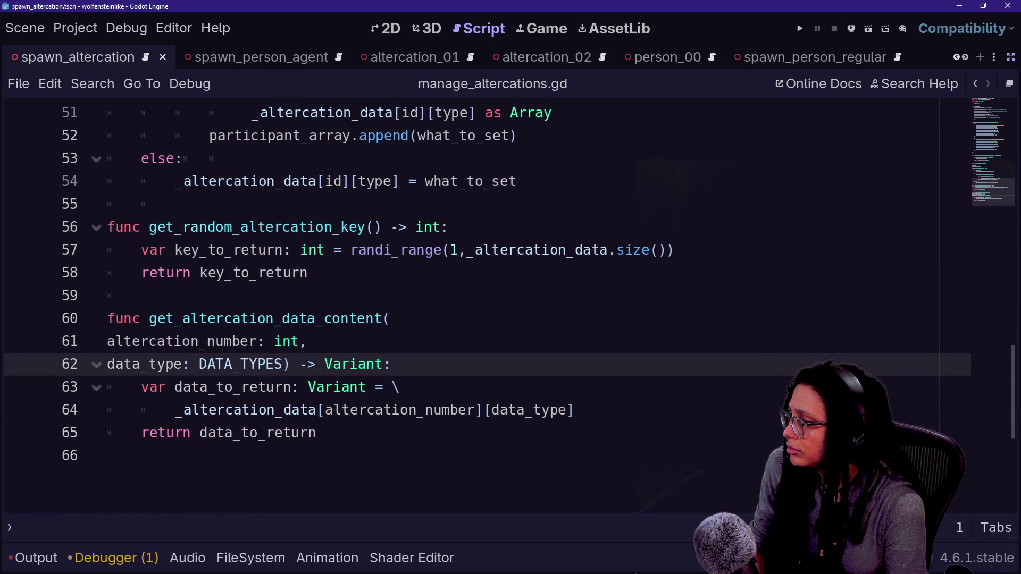
# Rename altercation_number to altercation_id in the parameter list and the line 64 index.
pyautogui.scroll(1, 314, 318)
pyautogui.scroll(1, 314, 318)
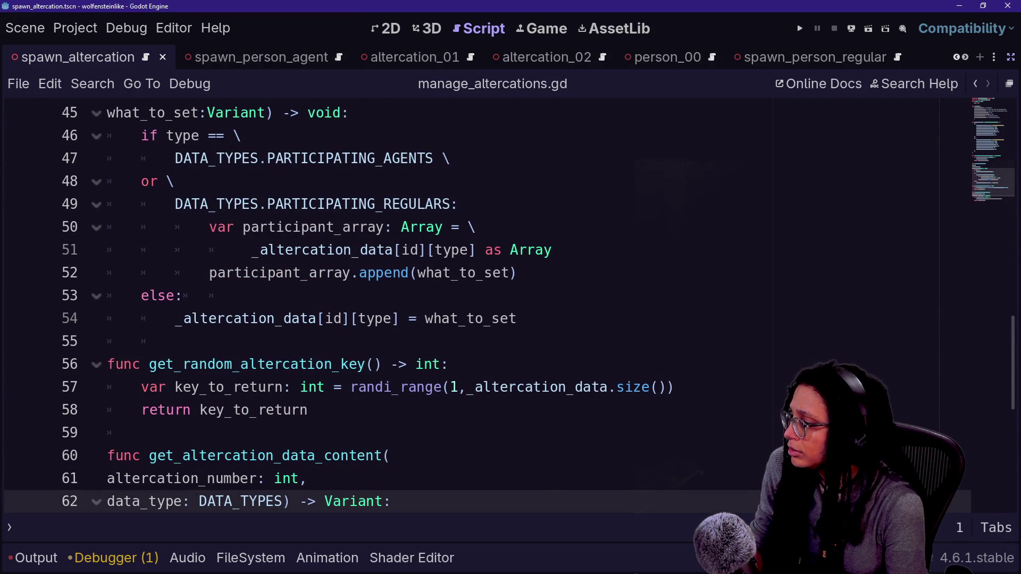
pyautogui.click(258, 478)
pyautogui.press('BackSpace')
pyautogui.press('BackSpace')
pyautogui.press('BackSpace')
pyautogui.write('id')
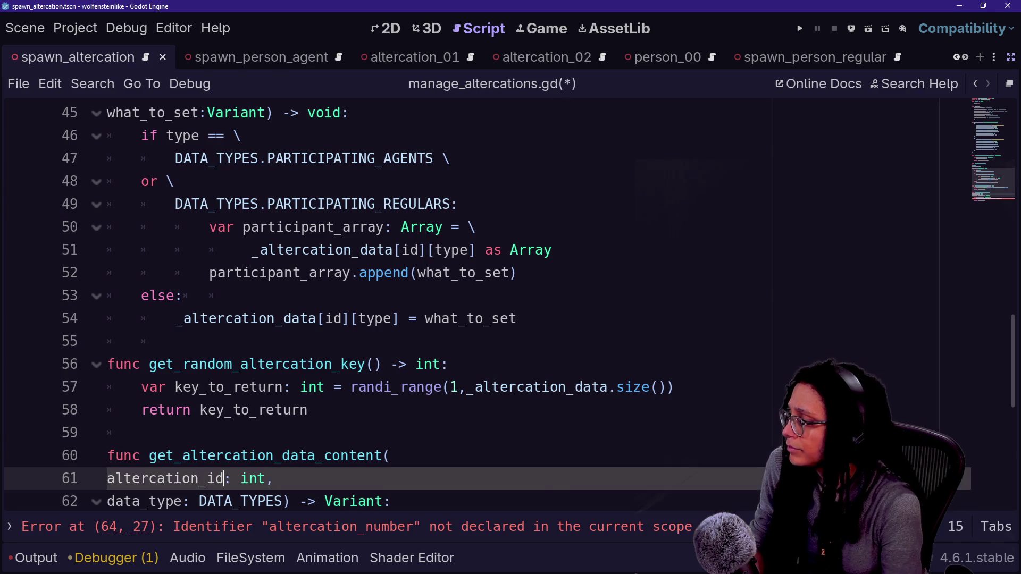
pyautogui.scroll(-1, 314, 318)
pyautogui.click(475, 478)
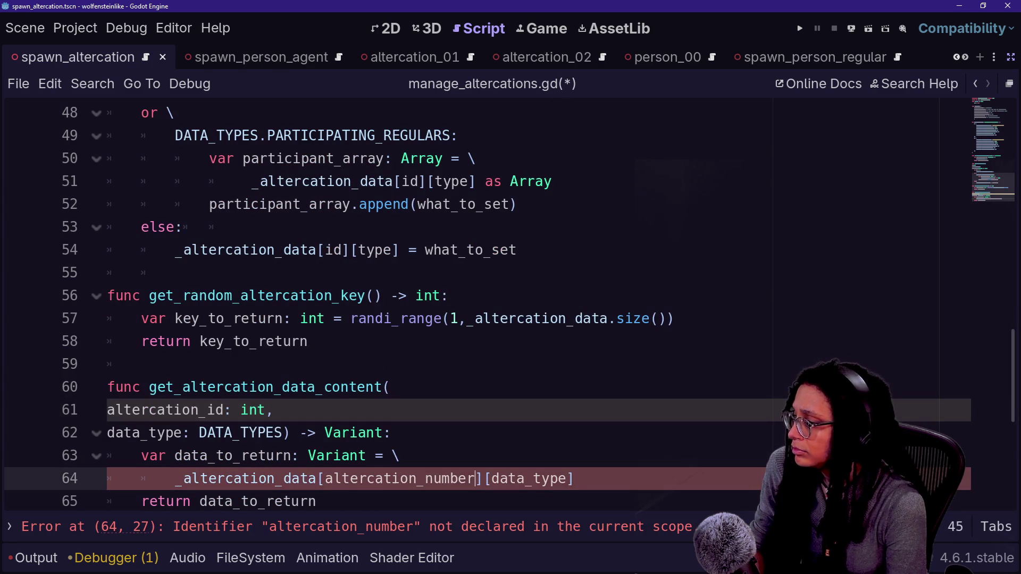
pyautogui.press('BackSpace')
pyautogui.press('BackSpace')
pyautogui.press('BackSpace')
pyautogui.write('id')
# Rename get_random_altercation_key to get_random_altercation_id.
pyautogui.click(357, 295)
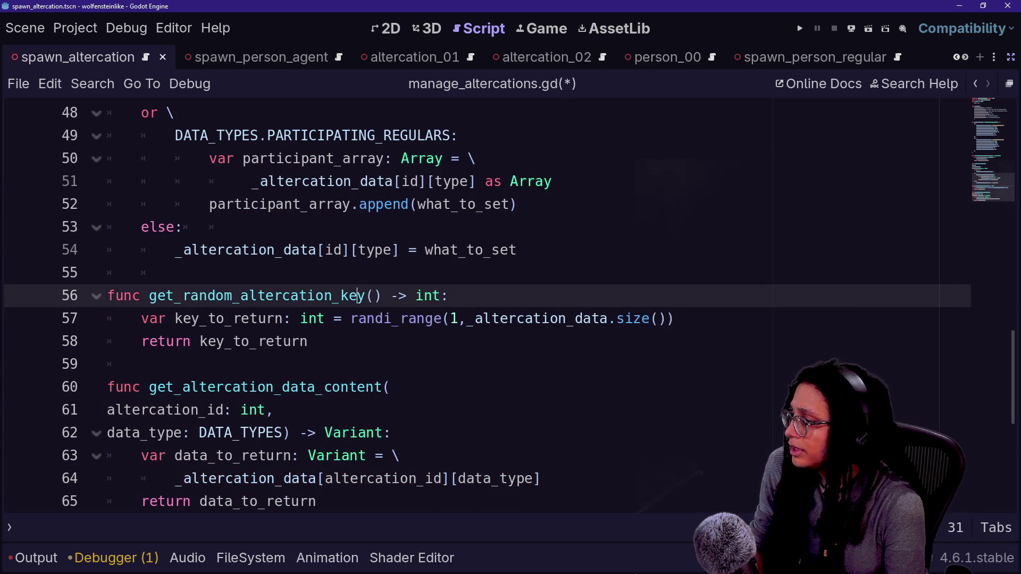
pyautogui.press('Delete')
pyautogui.press('BackSpace')
pyautogui.press('BackSpace')
pyautogui.write('id')
pyautogui.click(457, 318)
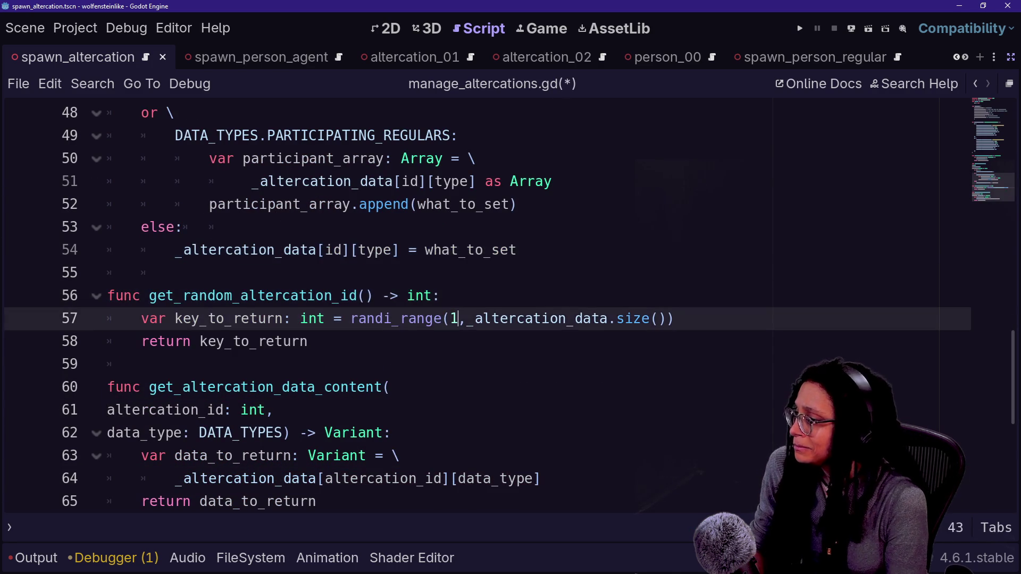
pyautogui.click(357, 295)
# Rename both key_to_return occurrences to id_to_return and save the script.
pyautogui.click(200, 318)
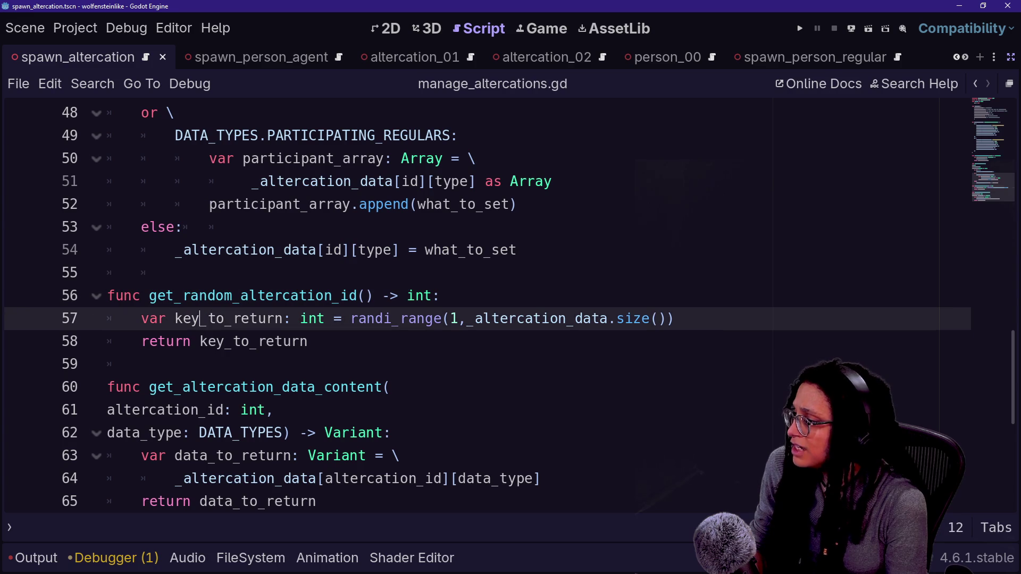
pyautogui.hotkey('ctrl', 'd')
pyautogui.hotkey('ctrl', 'd')
pyautogui.press('BackSpace')
pyautogui.write('id')
pyautogui.click(243, 182)
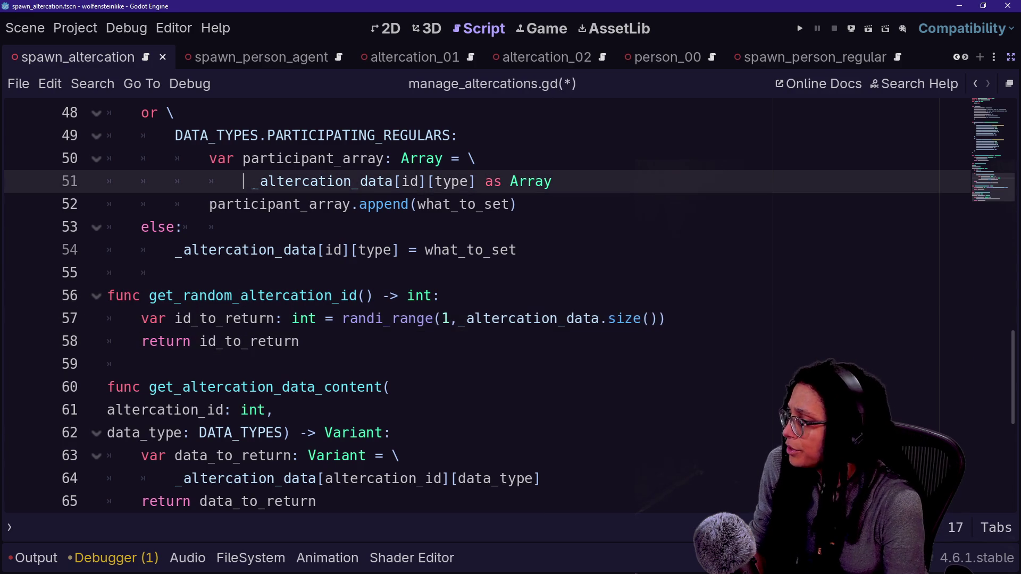
pyautogui.hotkey('ctrl', 's')
pyautogui.hotkey('shift', 'alt', 'o')
# Open spawn_altercation.gd from the script file list.
pyautogui.press('Down')
pyautogui.press('Down')
pyautogui.press('Down')
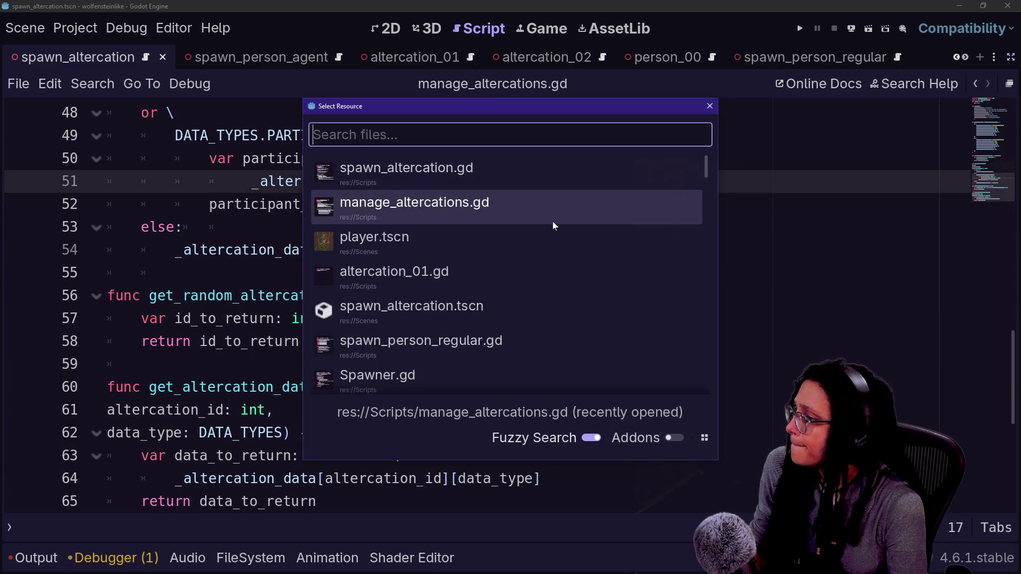
pyautogui.press('Escape')
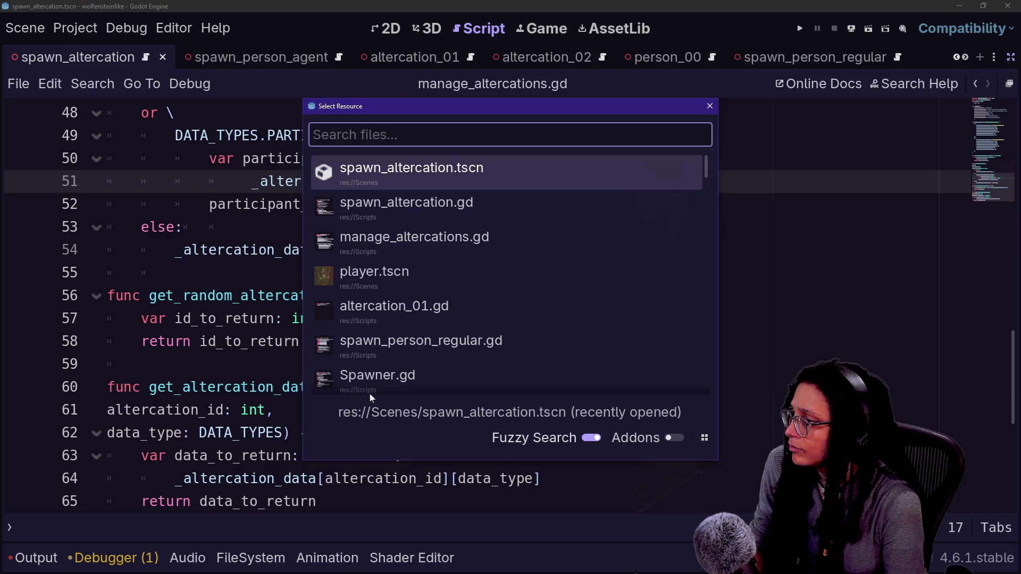
pyautogui.press('Down')
pyautogui.press('Return')
# Declare altercation_id: int = ManageAltercations.ref.get_random_altercation_id() on line 9.
pyautogui.click(292, 296)
pyautogui.write(':')
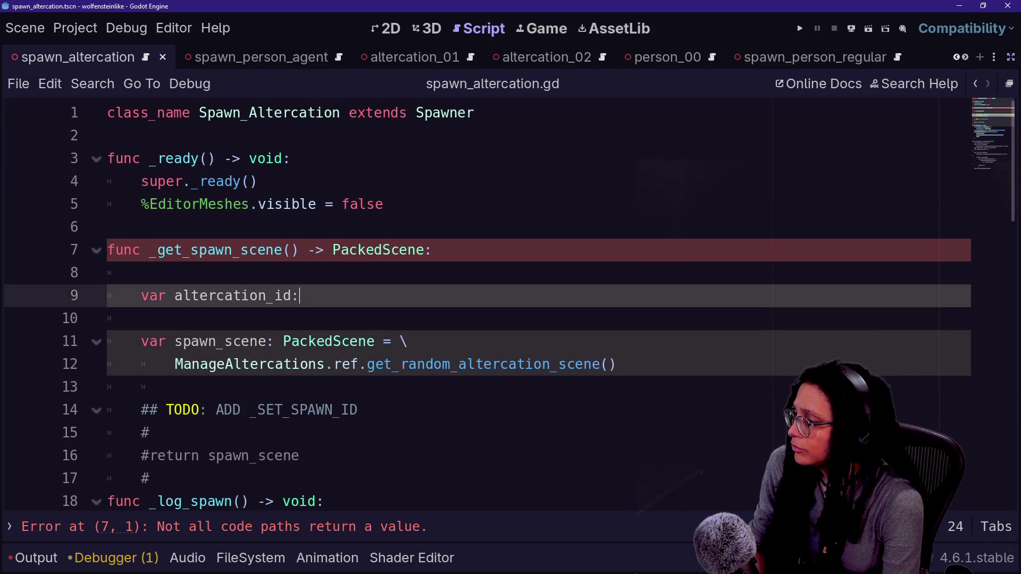
pyautogui.write(' int = \\')
pyautogui.press('Return')
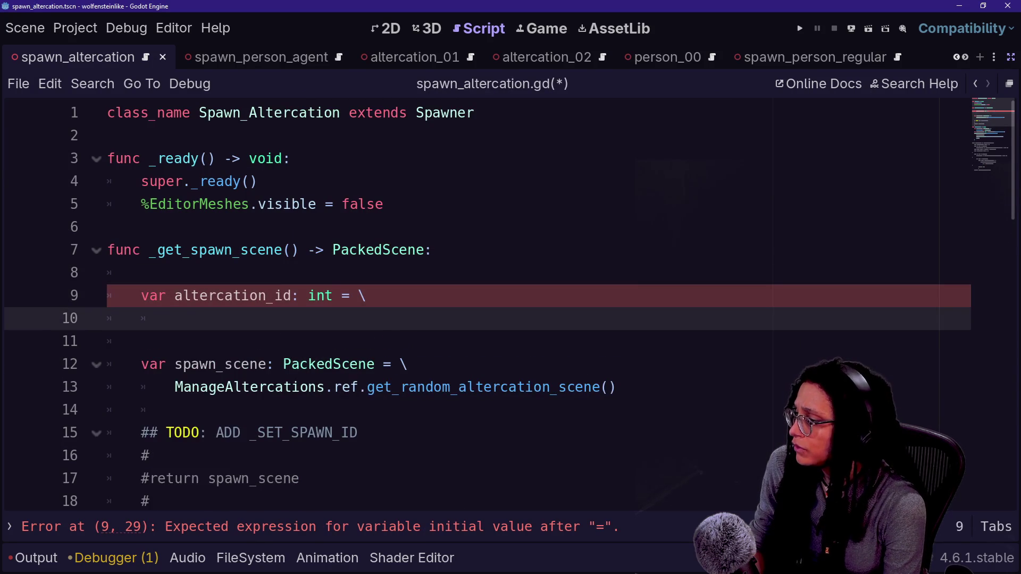
pyautogui.write('Manage')
pyautogui.press('BackSpace')
pyautogui.press('BackSpace')
pyautogui.write('Al')
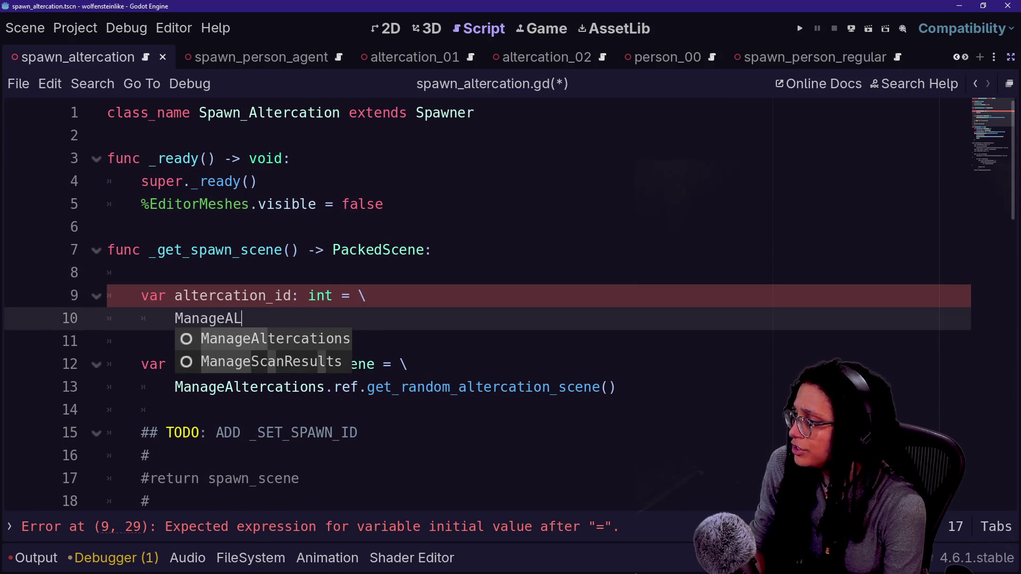
pyautogui.press('Return')
pyautogui.write('.ref.get_r')
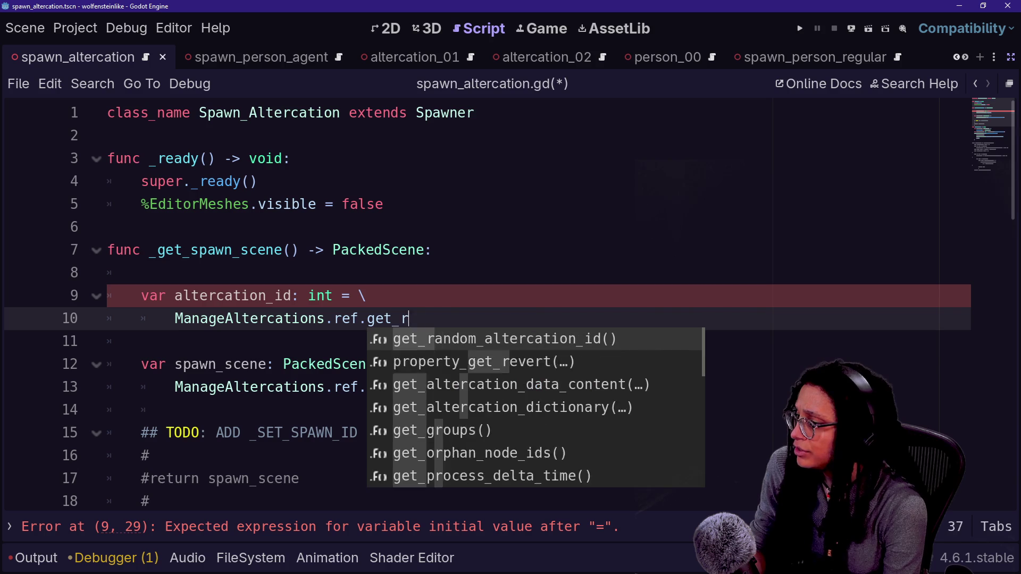
pyautogui.write('an')
pyautogui.press('Return')
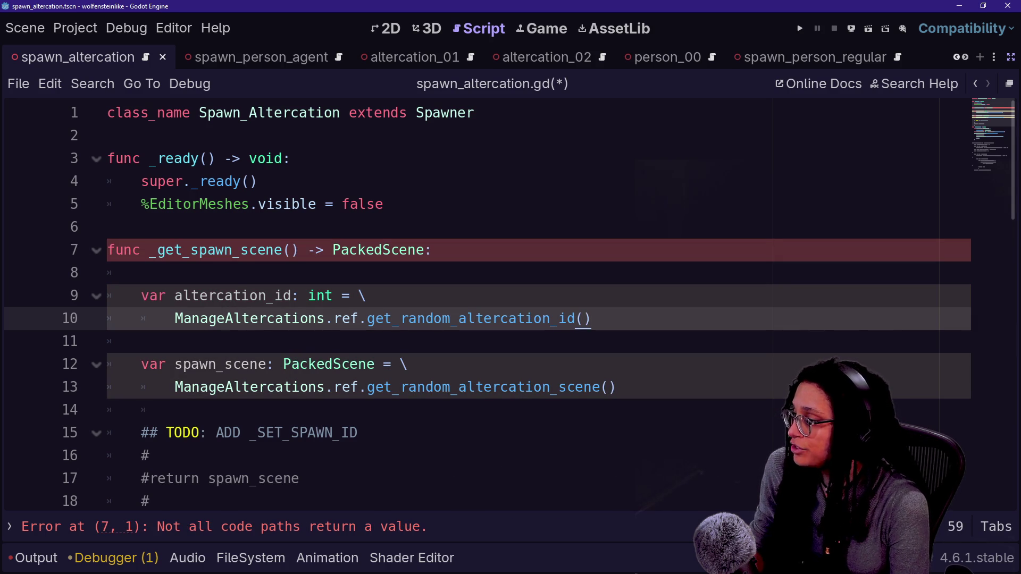
# Replace line 13's call with get_altercation_data_content(altercation_id), with the argument on an indented line.
pyautogui.click(367, 387)
pyautogui.hotkey('shift', 'End')
pyautogui.write('get_')
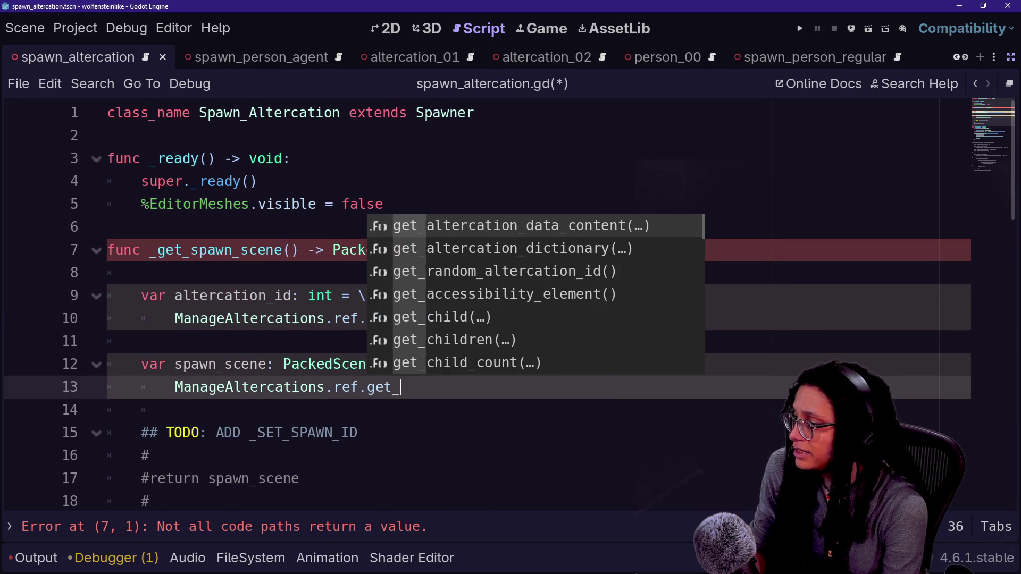
pyautogui.press('Return')
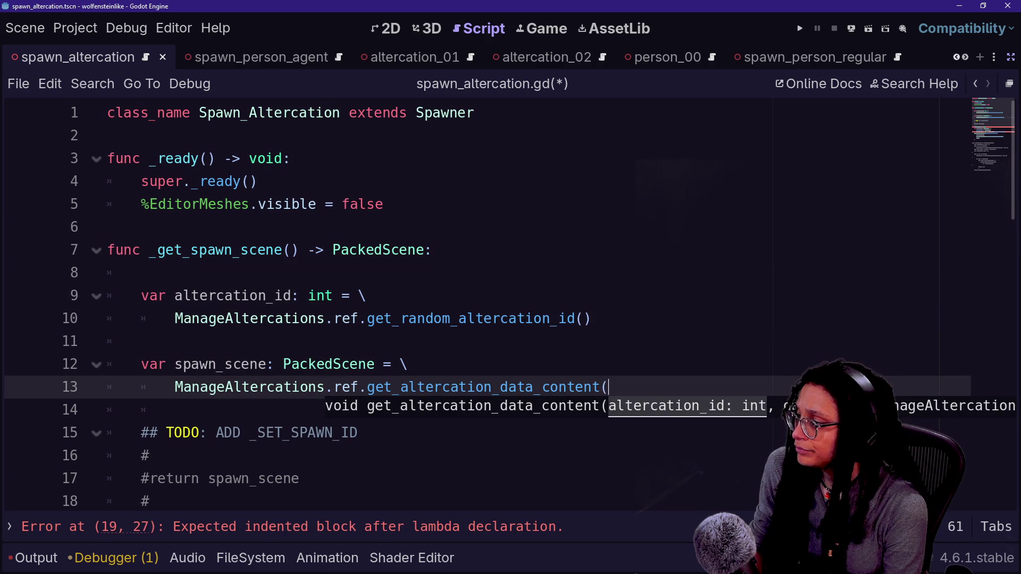
pyautogui.press('Return')
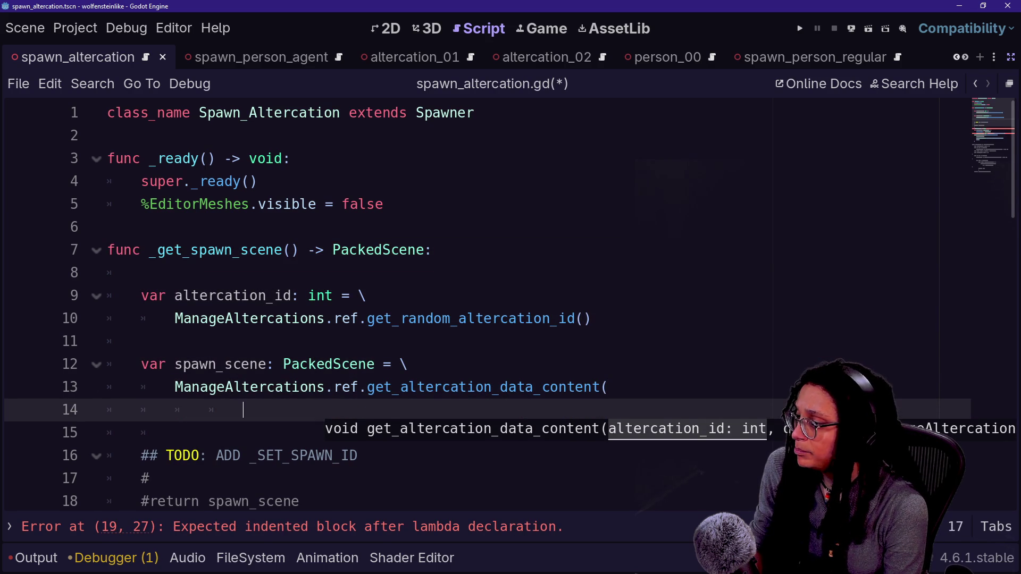
pyautogui.write('a;')
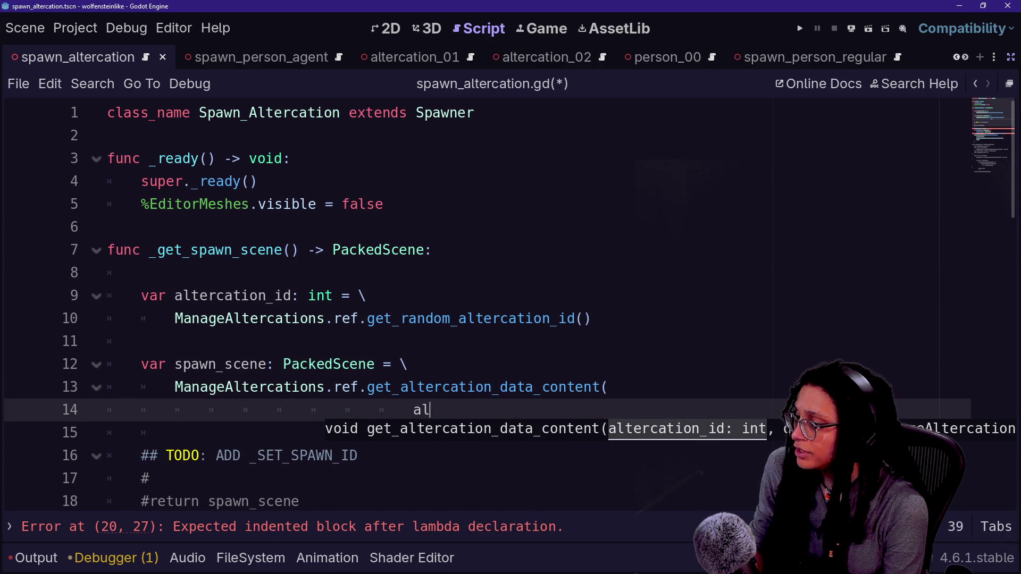
pyautogui.write('tercation')
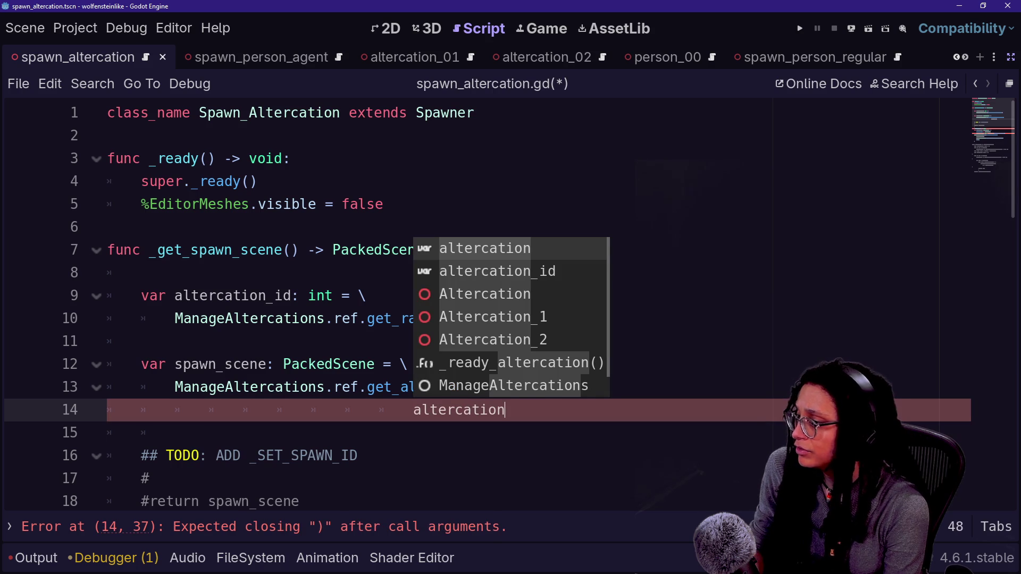
pyautogui.write('_id')
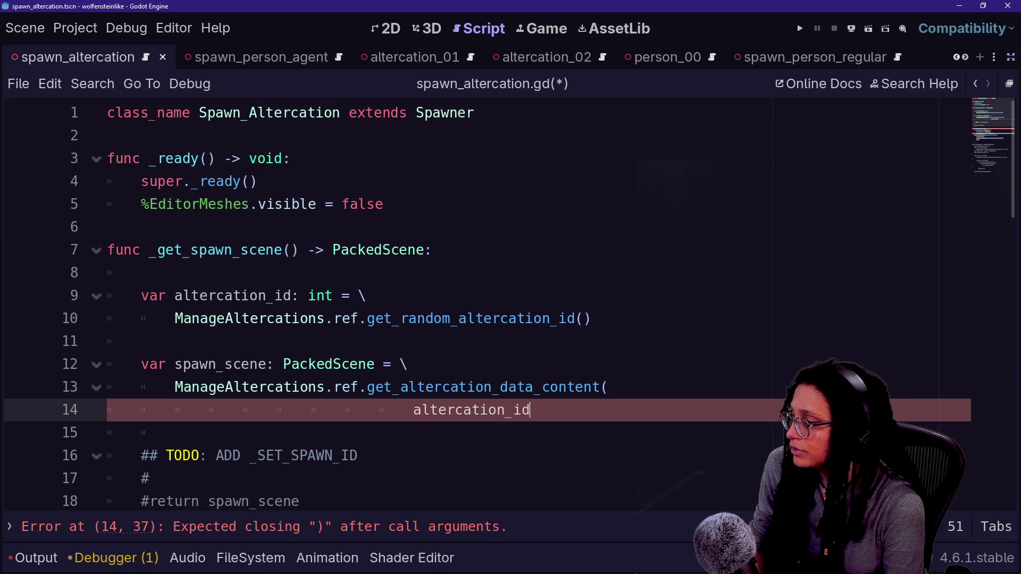
pyautogui.write(')')
pyautogui.press('Home')
pyautogui.press('BackSpace')
pyautogui.press('BackSpace')
pyautogui.press('BackSpace')
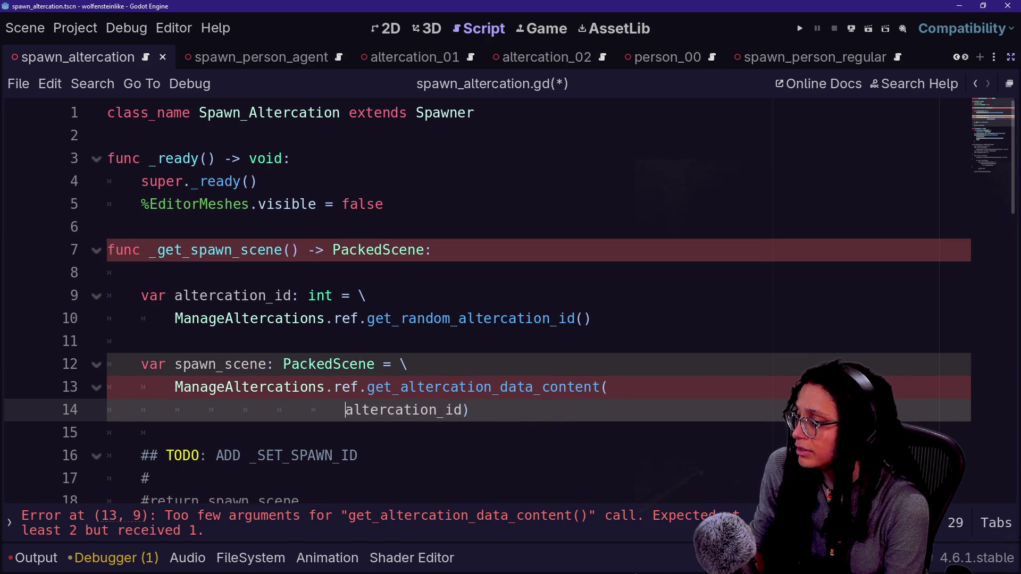
pyautogui.press('BackSpace')
pyautogui.press('BackSpace')
pyautogui.press('BackSpace')
pyautogui.press('Return')
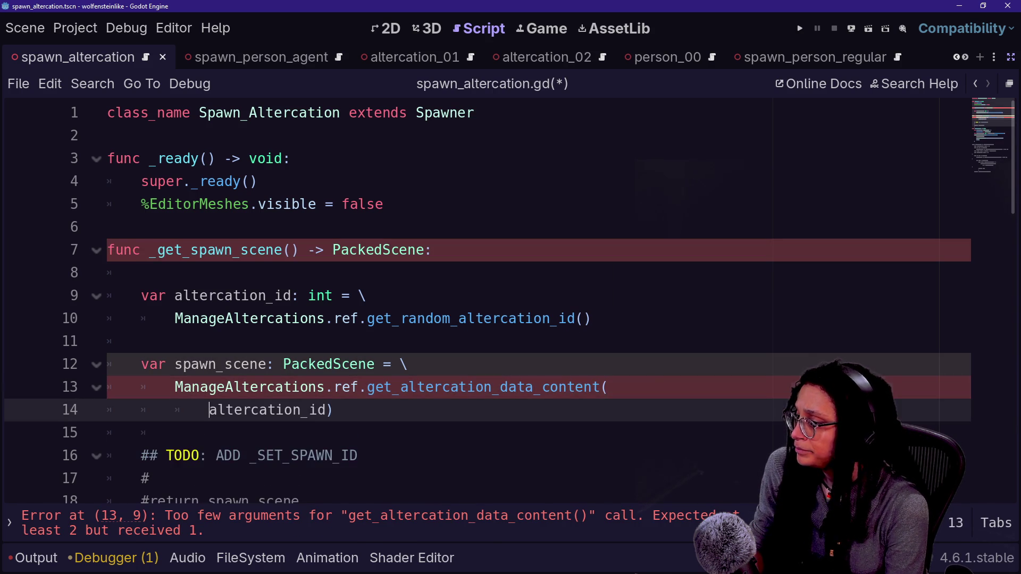
# Add ManageAltercations.DATA_TYPES.ALTERACTION_SCENE as the second argument, on its own line.
pyautogui.write(',')
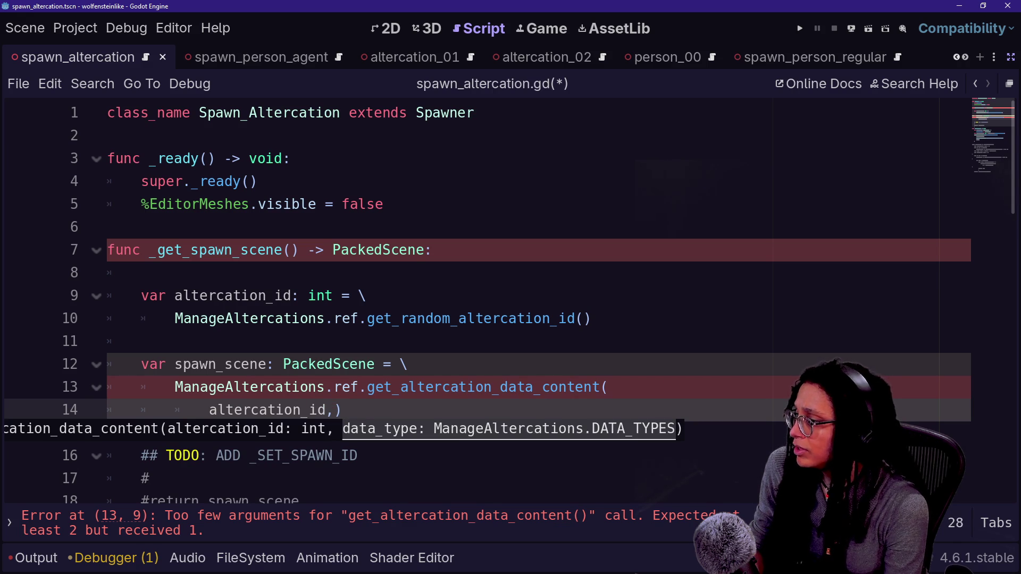
pyautogui.write('D')
pyautogui.press('BackSpace')
pyautogui.write('ManageAltercations.')
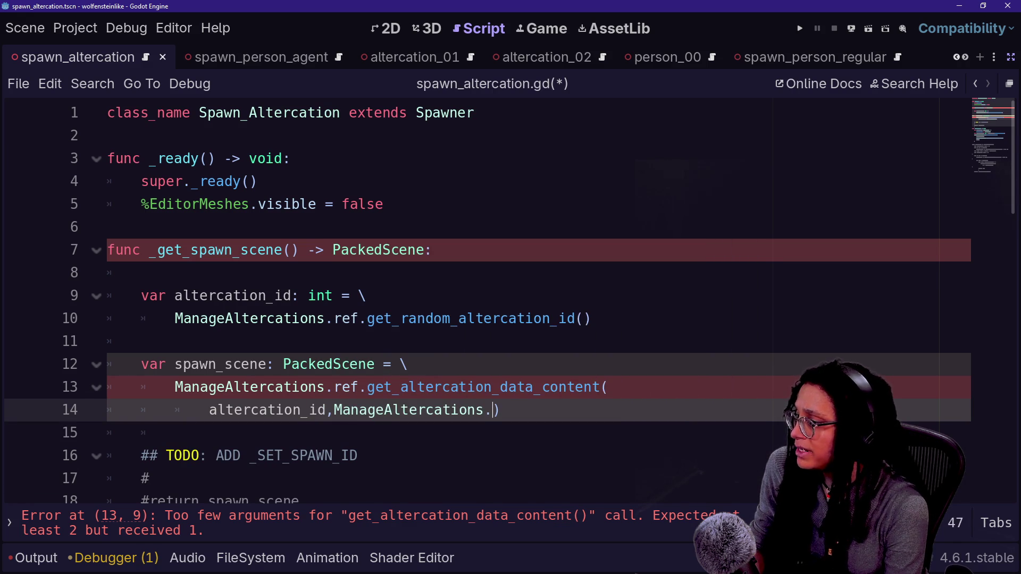
pyautogui.press('Return')
pyautogui.write('.')
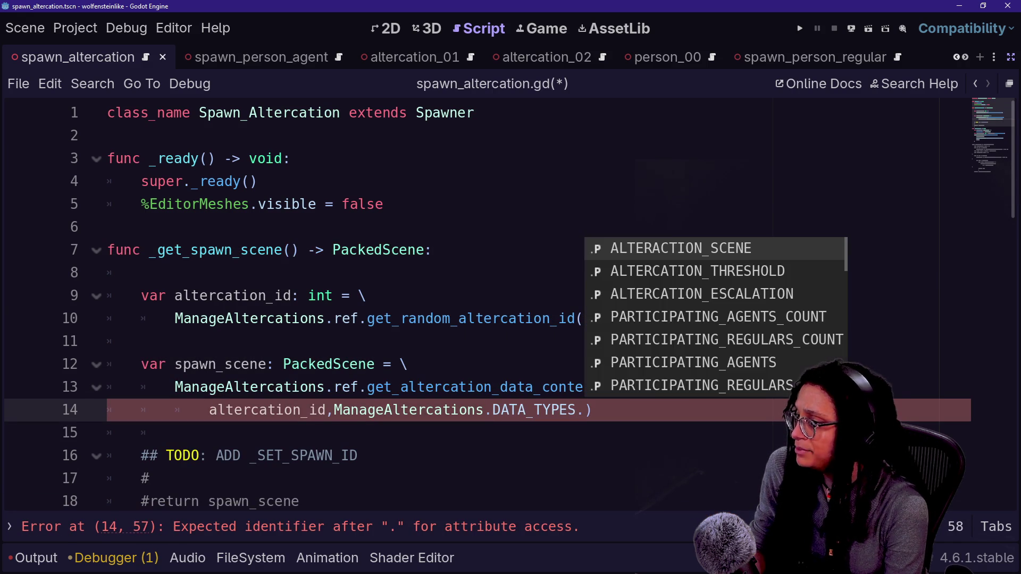
pyautogui.press('Return')
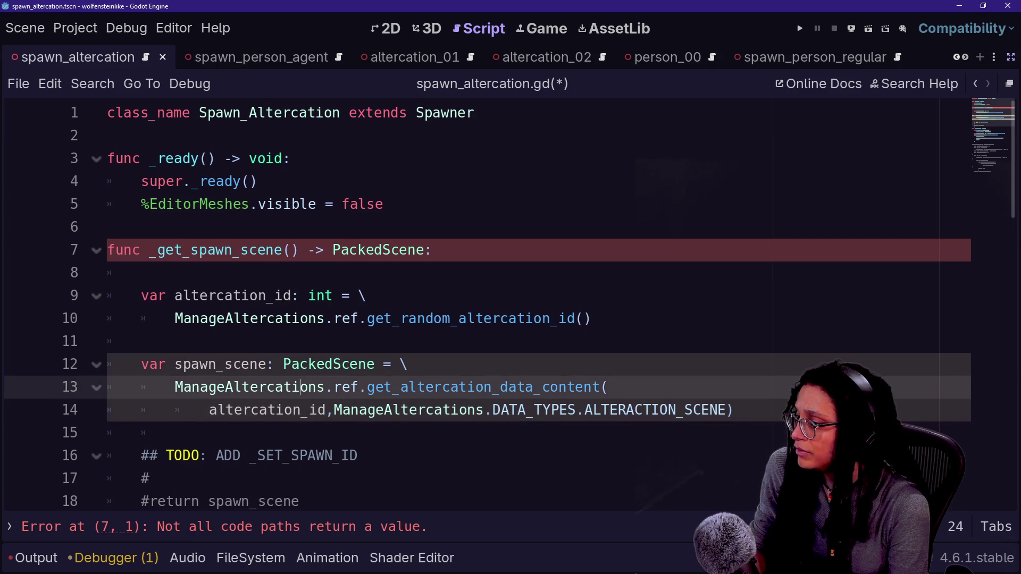
pyautogui.click(333, 409)
pyautogui.press('Return')
pyautogui.click(141, 341)
pyautogui.scroll(-1, 372, 213)
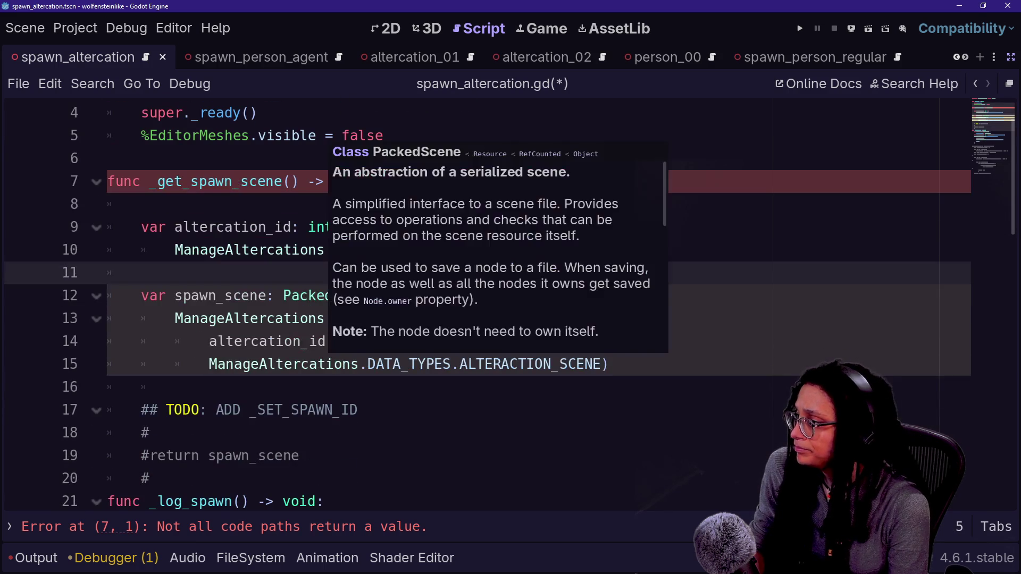
pyautogui.click(526, 364)
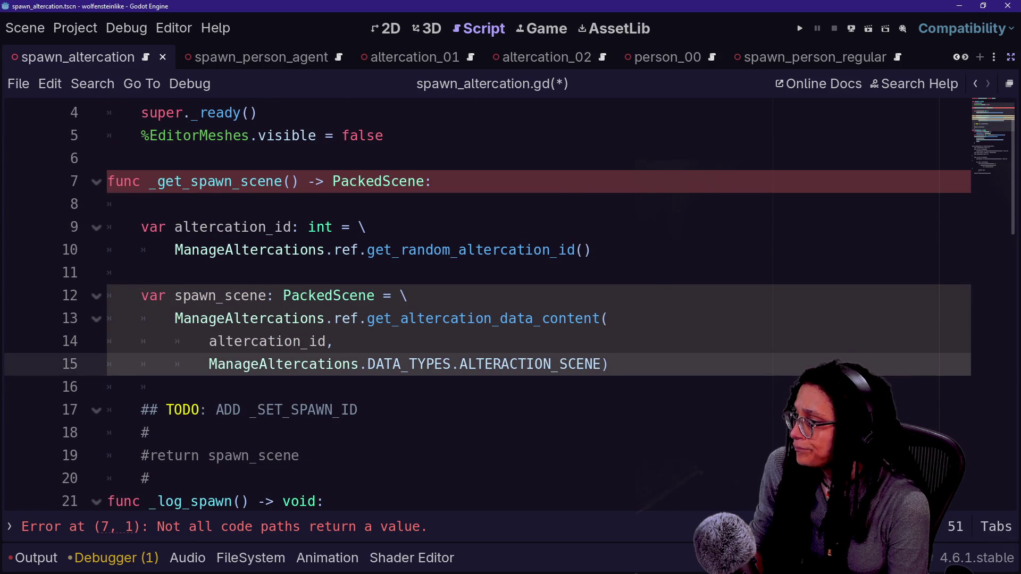
# Insert a _set_spawn_scene_id(altercation_id) call above the spawn_scene block.
pyautogui.click(144, 273)
pyautogui.press('Return')
pyautogui.press('Return')
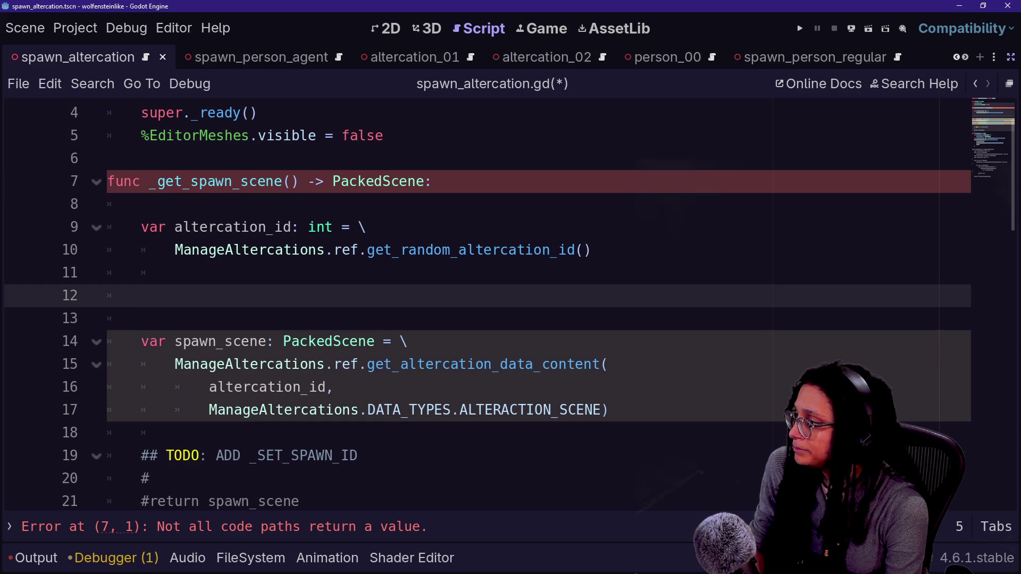
pyautogui.write('_')
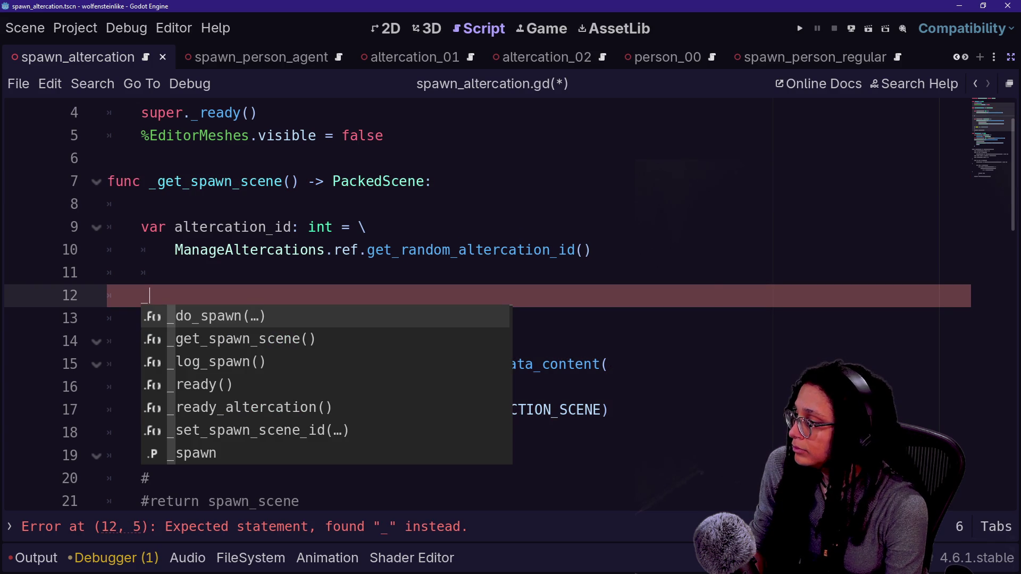
pyautogui.write('se')
pyautogui.press('Return')
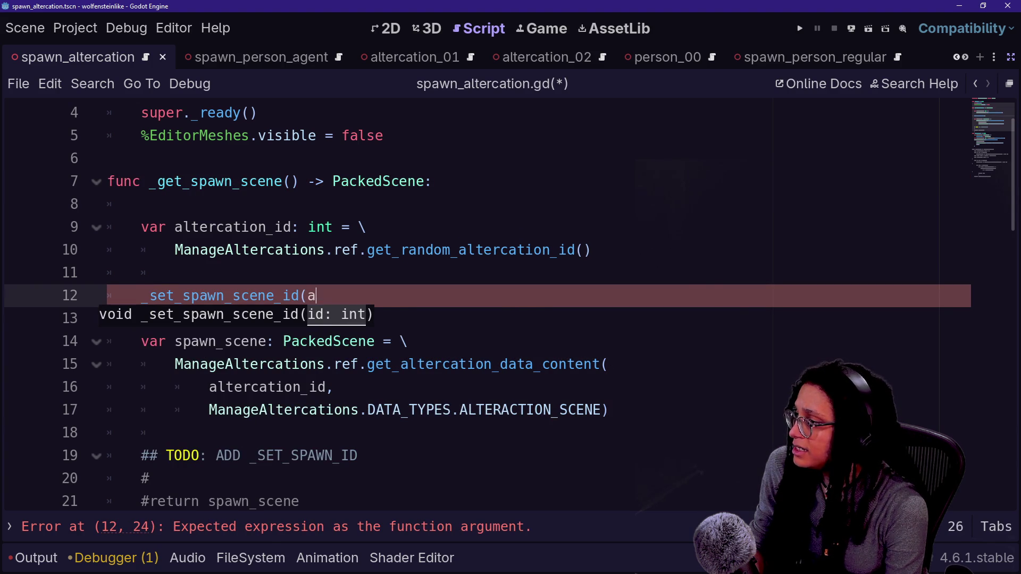
pyautogui.write('l')
pyautogui.press('Return')
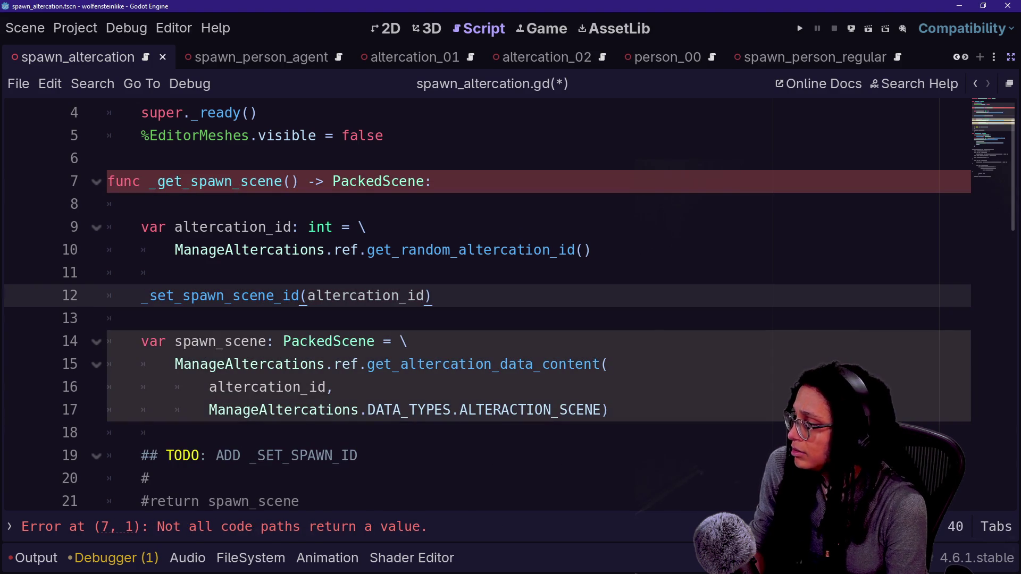
# Delete the TODO comment, uncomment return spawn_scene, and save the script.
pyautogui.click(175, 432)
pyautogui.hotkey('shift', 'Down')
pyautogui.hotkey('shift', 'Down')
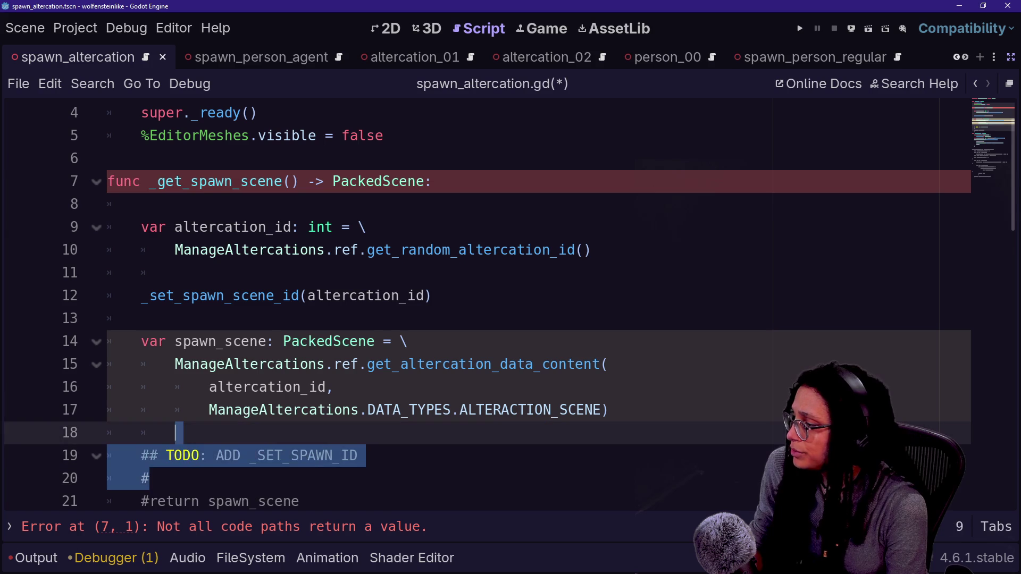
pyautogui.press('Delete')
pyautogui.press('Down')
pyautogui.hotkey('ctrl', 'k')
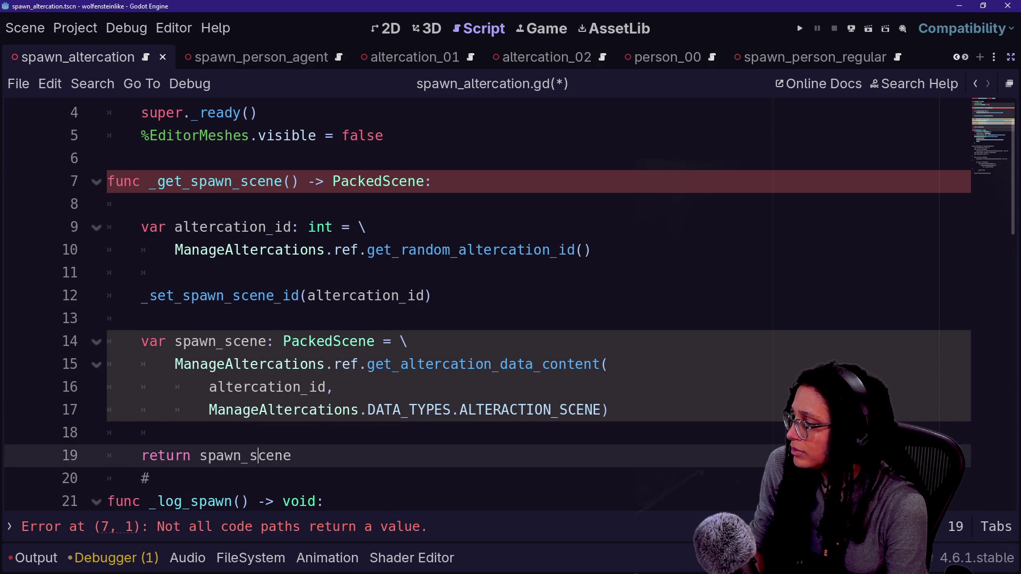
pyautogui.press('Down')
pyautogui.press('BackSpace')
pyautogui.press('BackSpace')
pyautogui.hotkey('ctrl', 's')
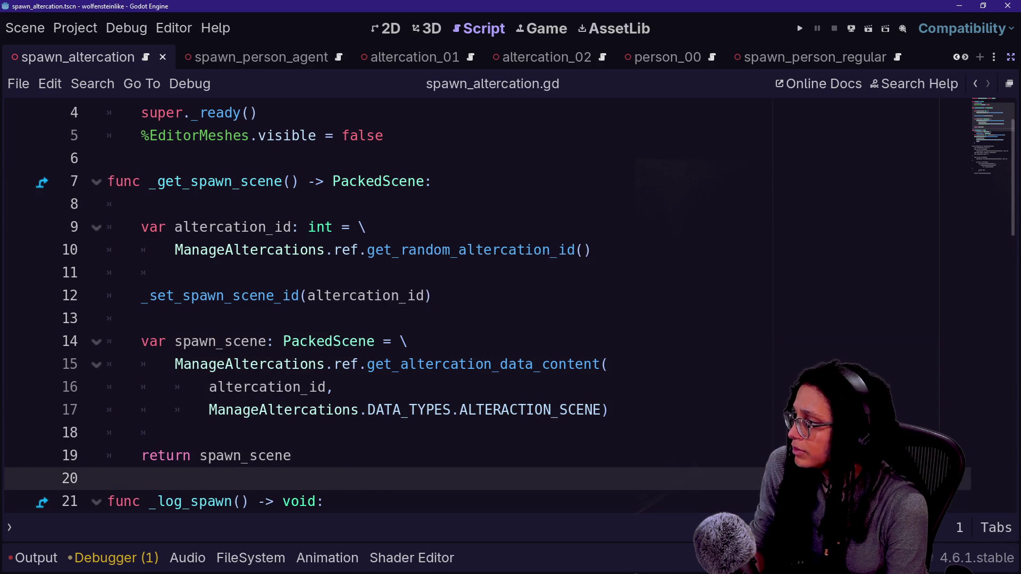
pyautogui.scroll(-1, 479, 293)
pyautogui.click(291, 386)
pyautogui.moveTo(324, 432); pyautogui.dragTo(257, 159)
pyautogui.click(257, 159)
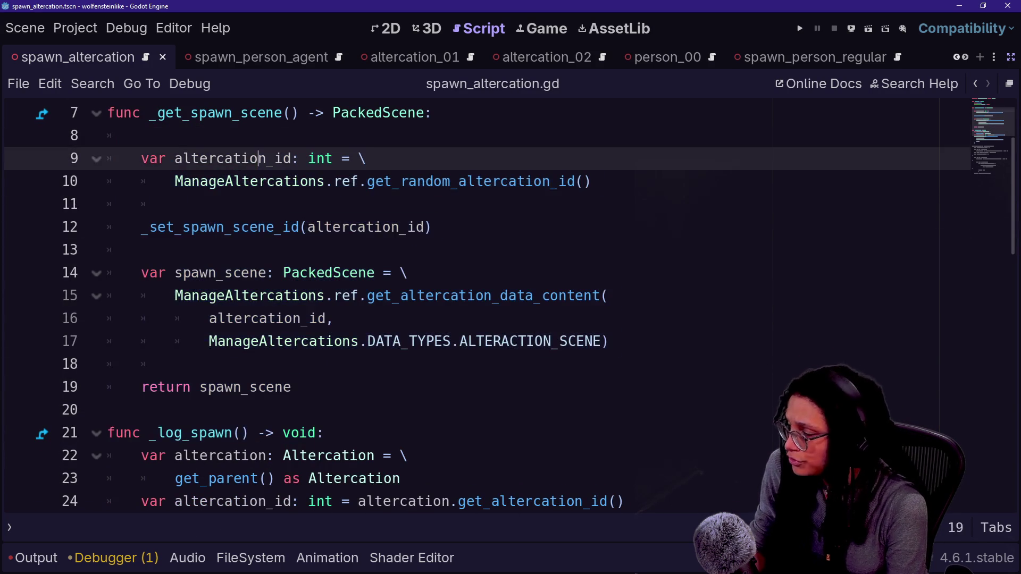
pyautogui.click(141, 135)
pyautogui.moveTo(141, 136); pyautogui.dragTo(175, 364)
pyautogui.click(175, 364)
pyautogui.moveTo(143, 227); pyautogui.dragTo(408, 272)
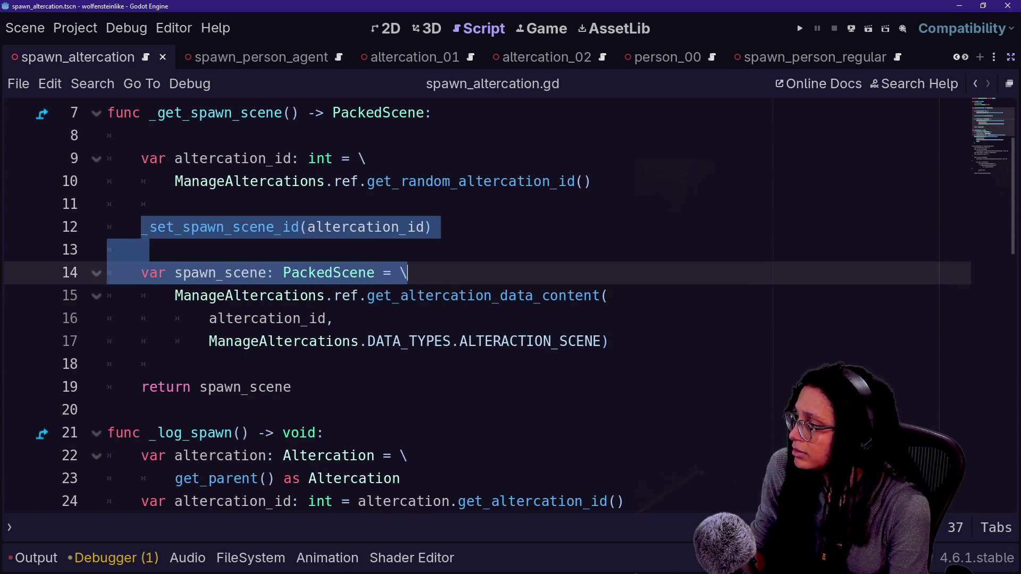
pyautogui.click(408, 272)
pyautogui.scroll(-2, 407, 273)
pyautogui.moveTo(107, 295); pyautogui.dragTo(275, 319)
pyautogui.click(300, 409)
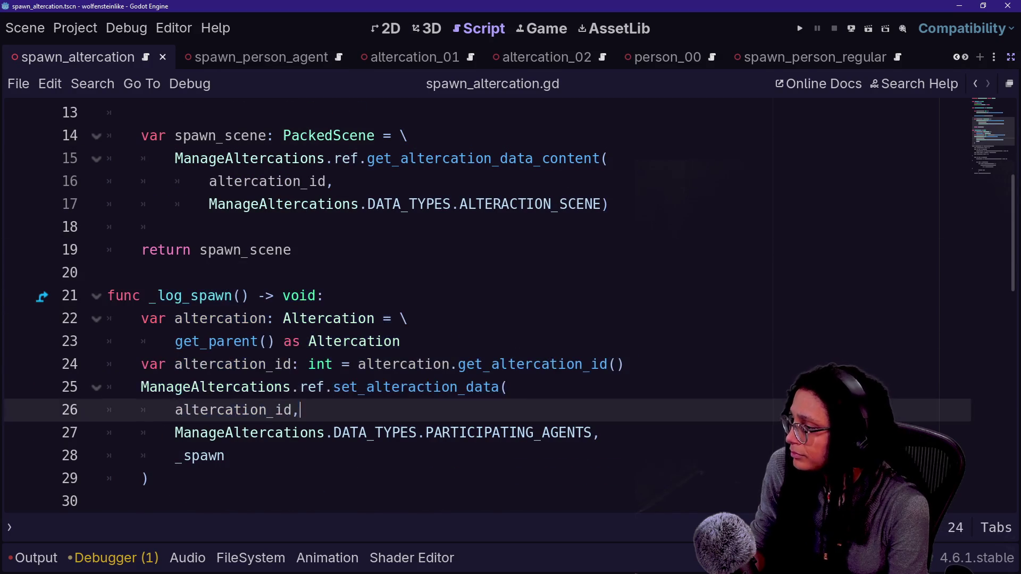
pyautogui.moveTo(300, 410); pyautogui.dragTo(234, 318)
pyautogui.click(393, 433)
pyautogui.press('Down')
pyautogui.press('Down')
pyautogui.press('Down')
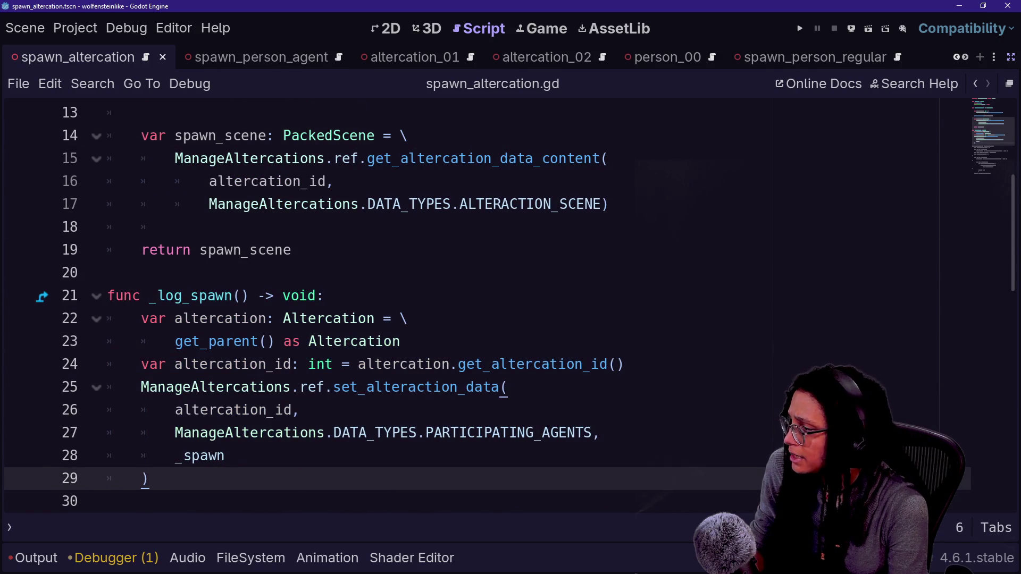
pyautogui.scroll(2, 510, 308)
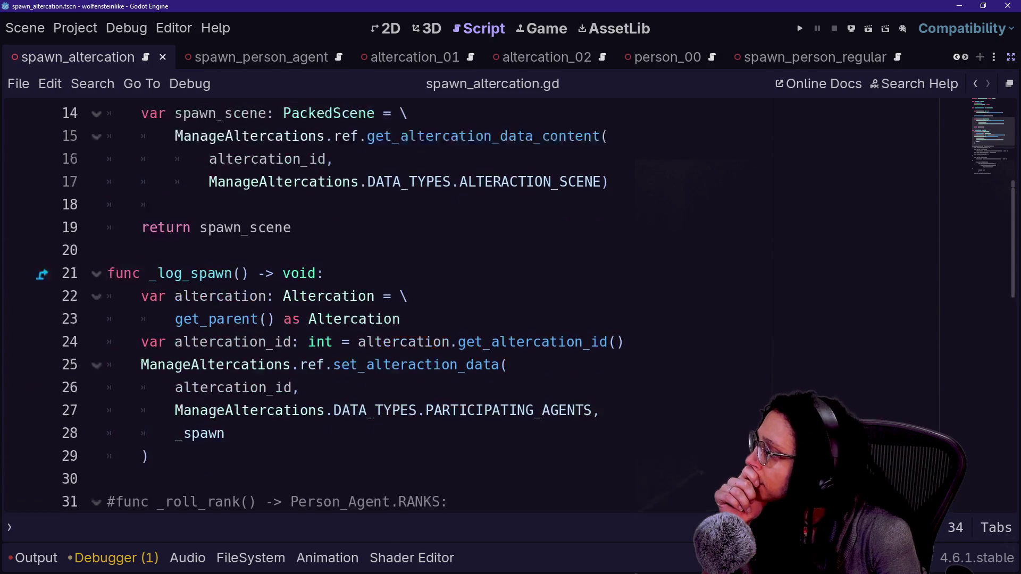
pyautogui.scroll(-1, 509, 308)
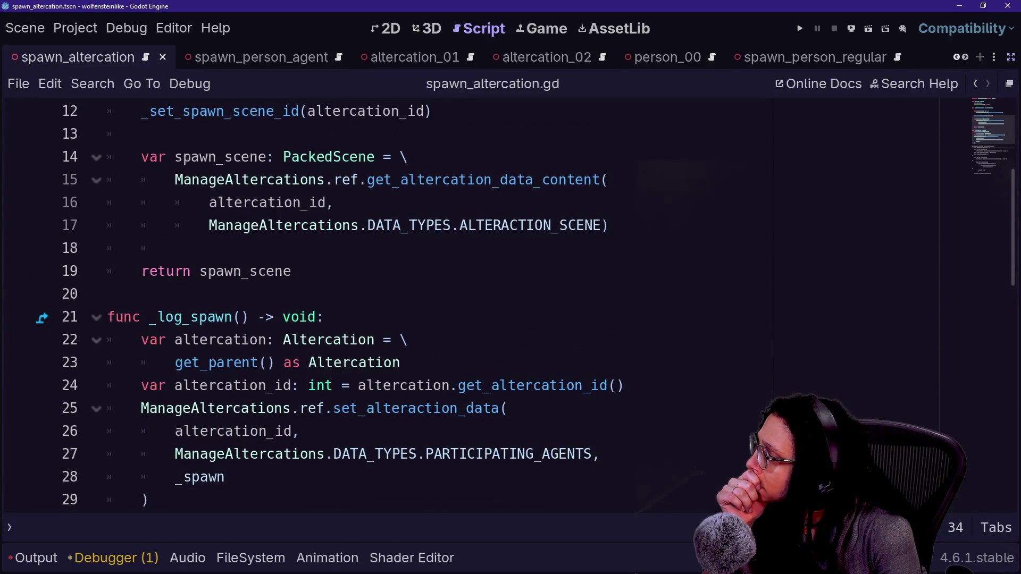
pyautogui.moveTo(380, 415)
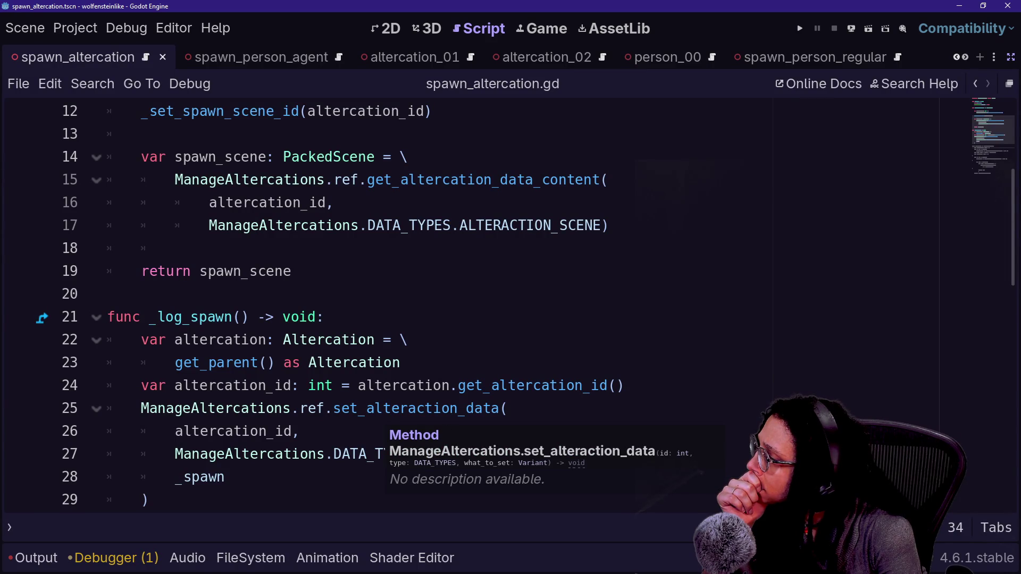
pyautogui.click(541, 385)
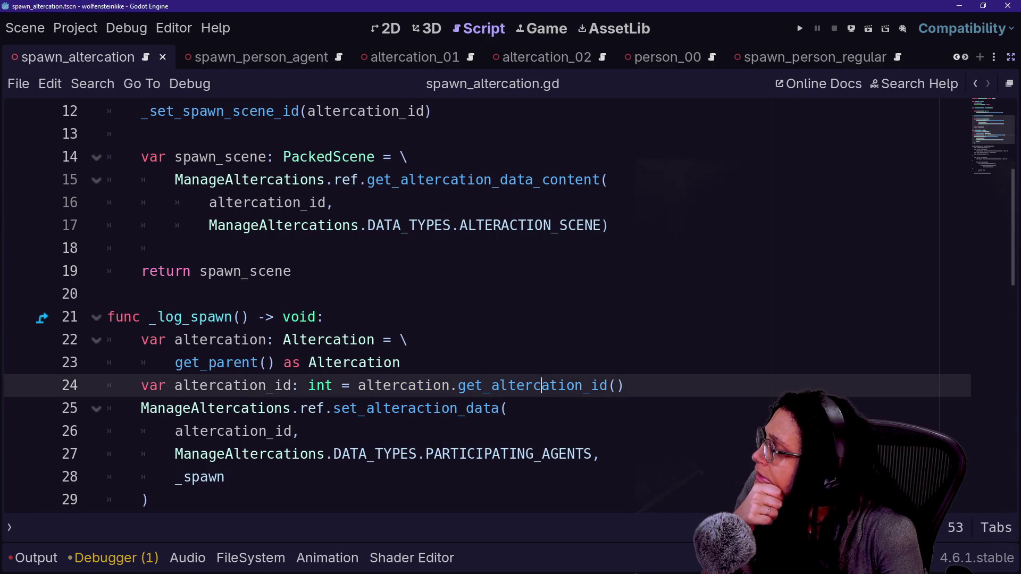
pyautogui.click(246, 454)
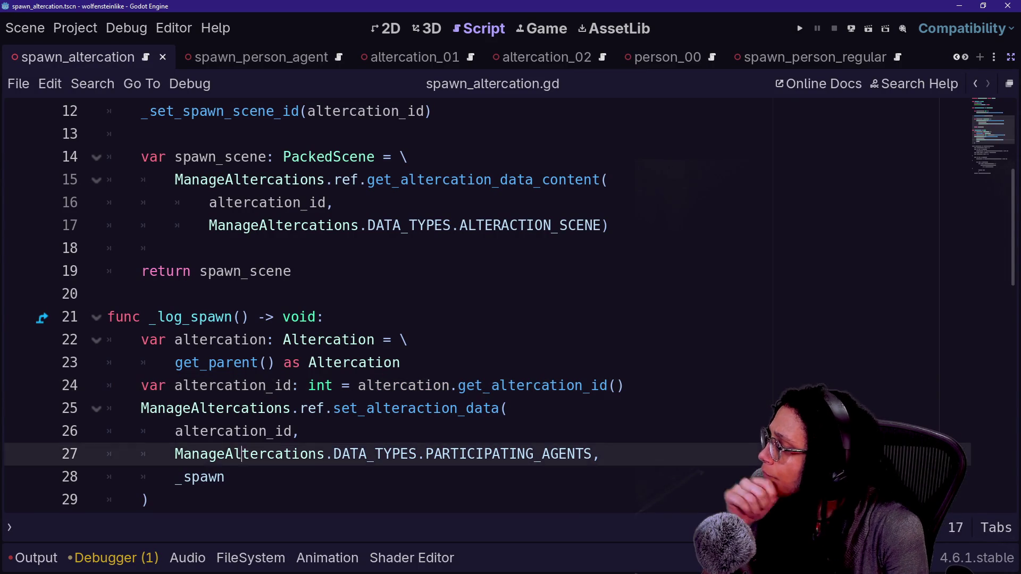
pyautogui.click(300, 431)
pyautogui.click(245, 454)
pyautogui.click(501, 453)
pyautogui.click(149, 500)
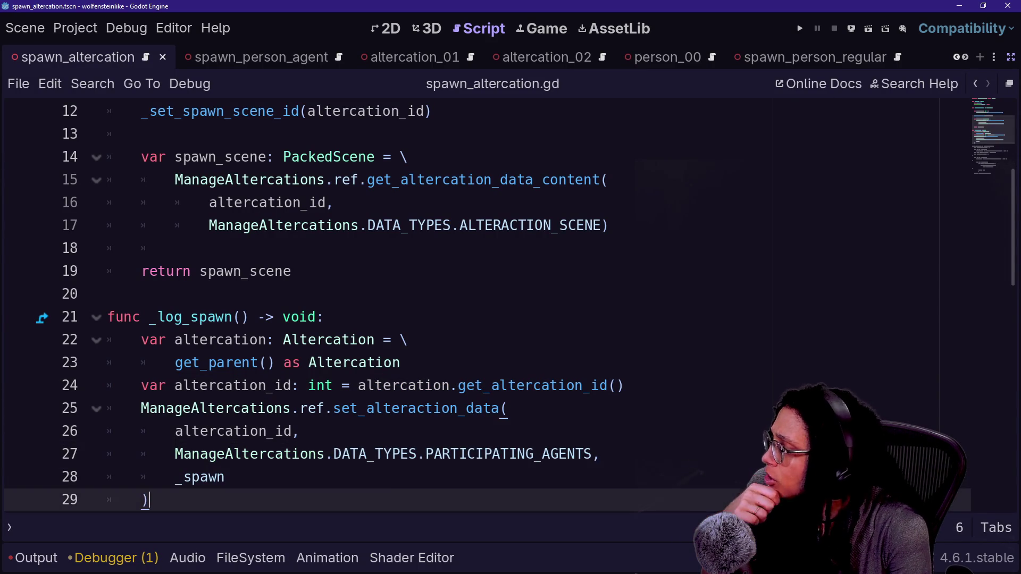
pyautogui.click(225, 476)
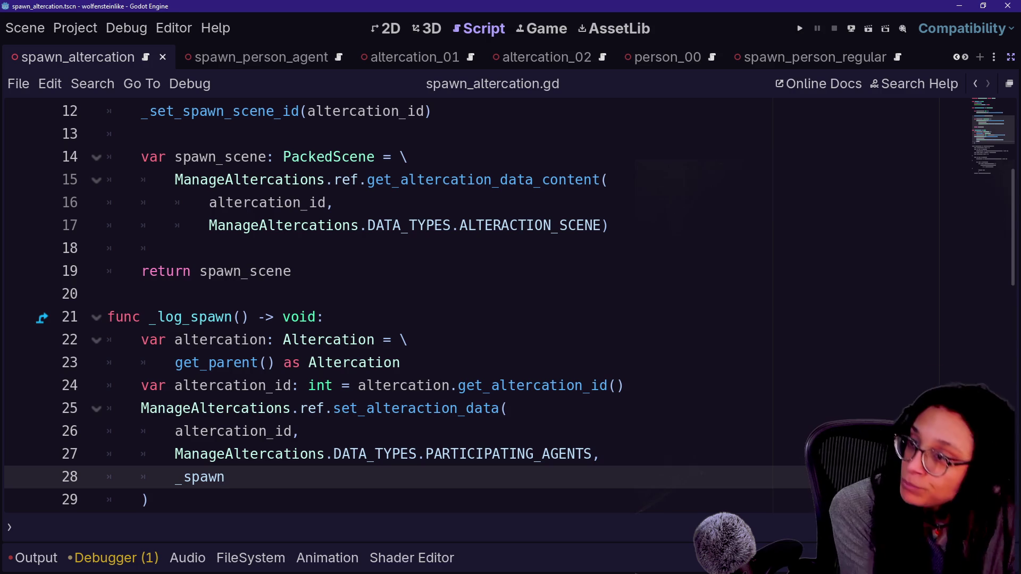
# Delete the commented-out _roll_rank code, keeping the _log_spawn function.
pyautogui.hotkey('shift', 'Up')
pyautogui.hotkey('shift', 'Up')
pyautogui.hotkey('shift', 'Up')
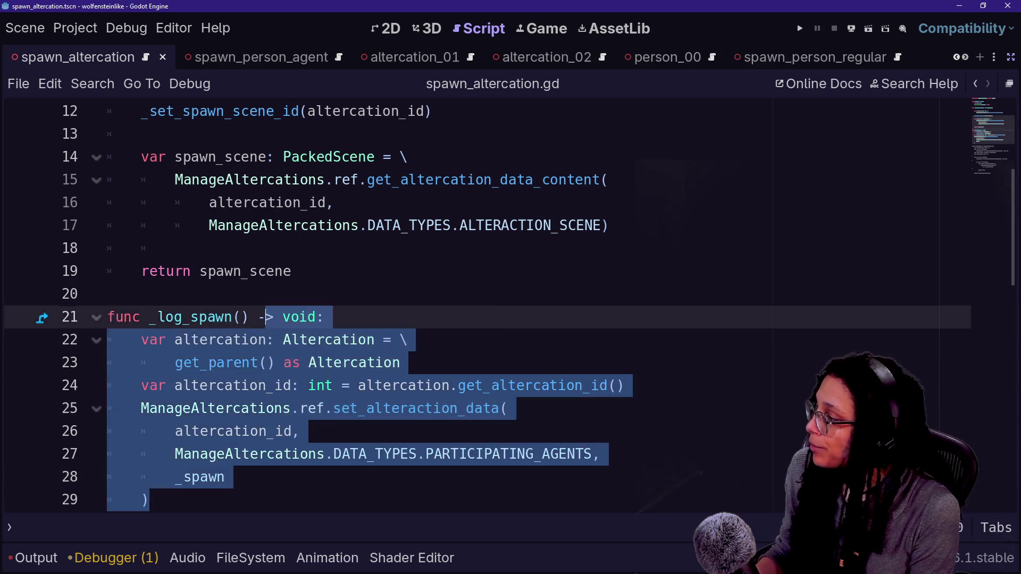
pyautogui.press('Delete')
pyautogui.click(175, 250)
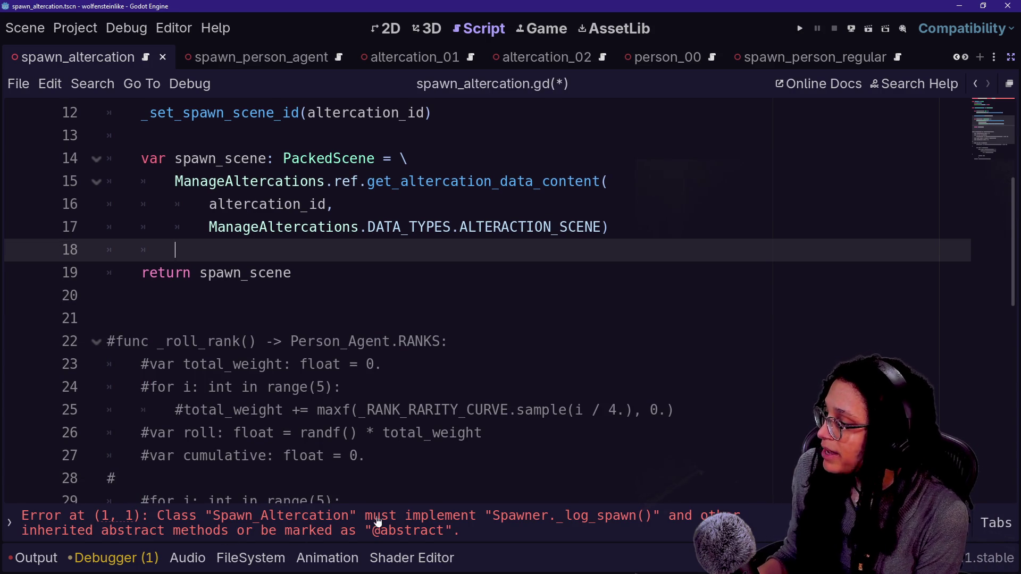
pyautogui.hotkey('ctrl', 'z')
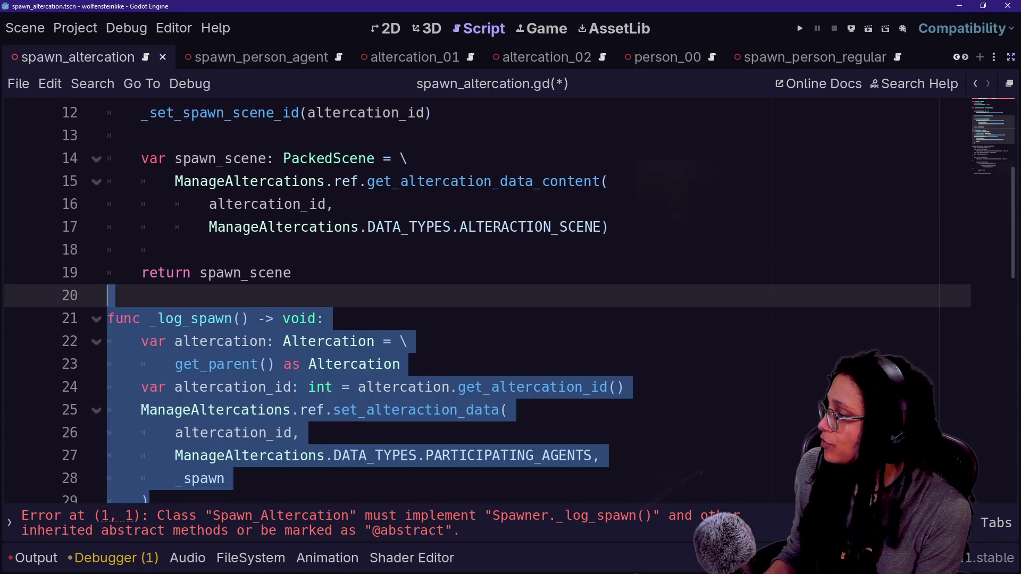
pyautogui.click(275, 387)
pyautogui.scroll(-2, 274, 387)
pyautogui.hotkey('ctrl', 'a')
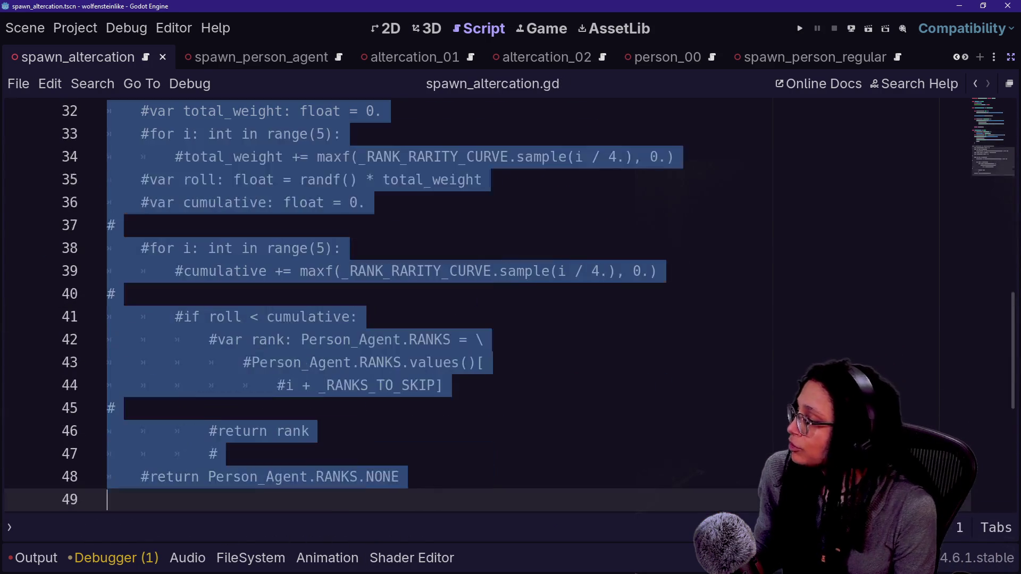
pyautogui.press('Delete')
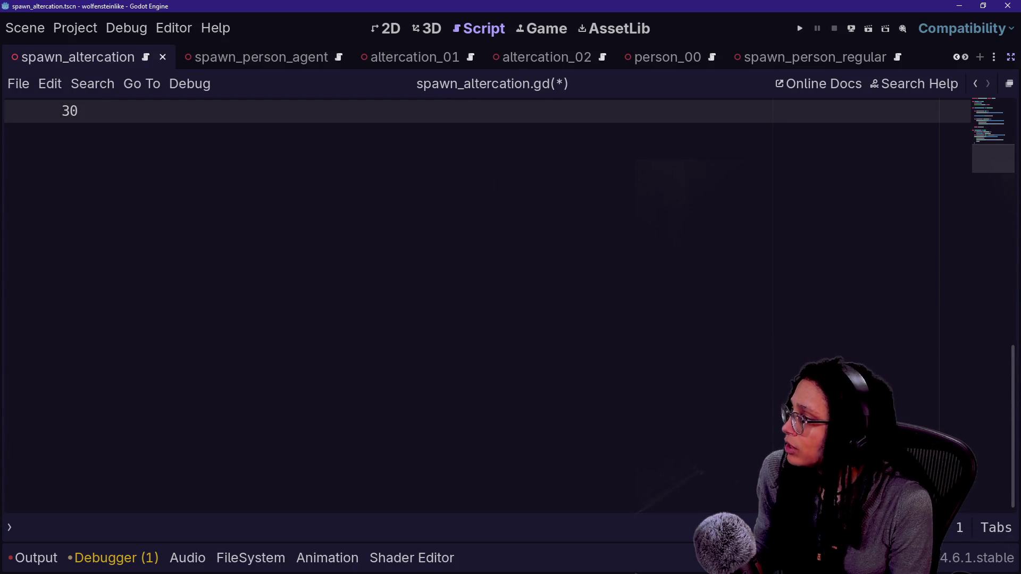
# Replace the _log_spawn body with pass and save spawn_altercation.gd.
pyautogui.scroll(3, 487, 271)
pyautogui.moveTo(107, 340)
pyautogui.mouseDown()
pyautogui.moveTo(109, 157)
pyautogui.moveTo(327, 134)
pyautogui.mouseUp()
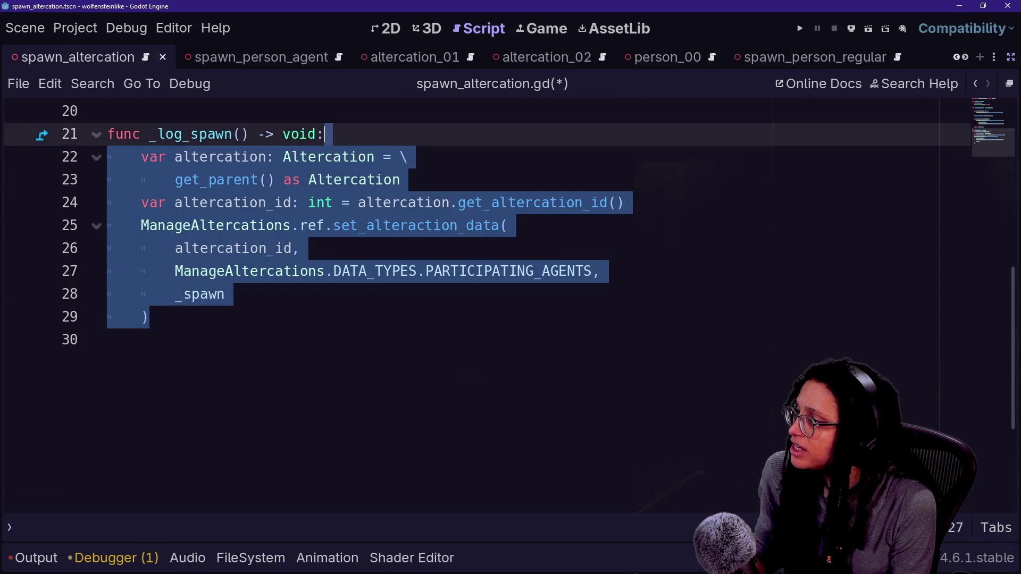
pyautogui.press('Return')
pyautogui.write('pass')
pyautogui.press('Down')
pyautogui.hotkey('ctrl', 's')
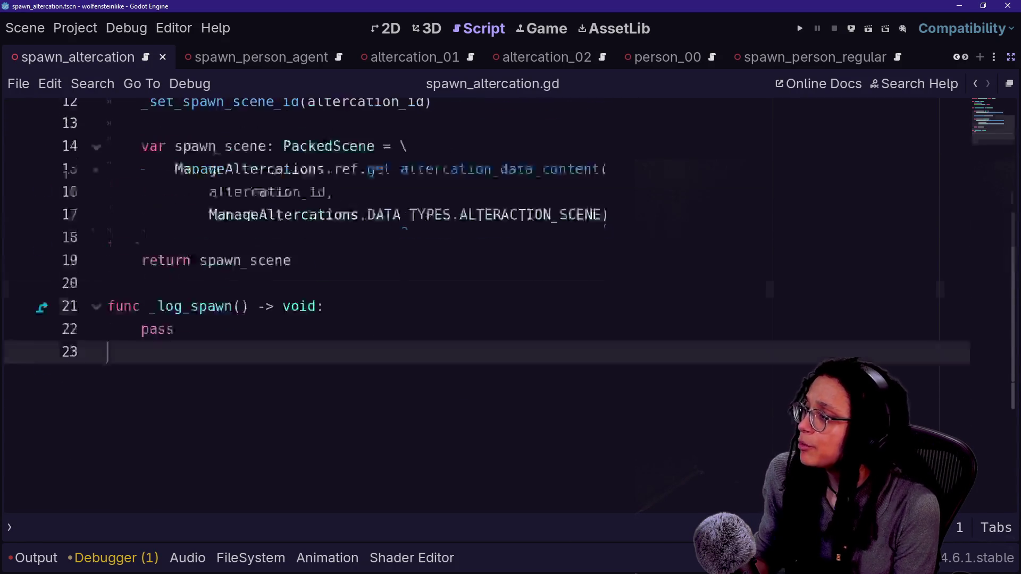
pyautogui.scroll(3, 487, 298)
pyautogui.click(257, 182)
pyautogui.click(141, 386)
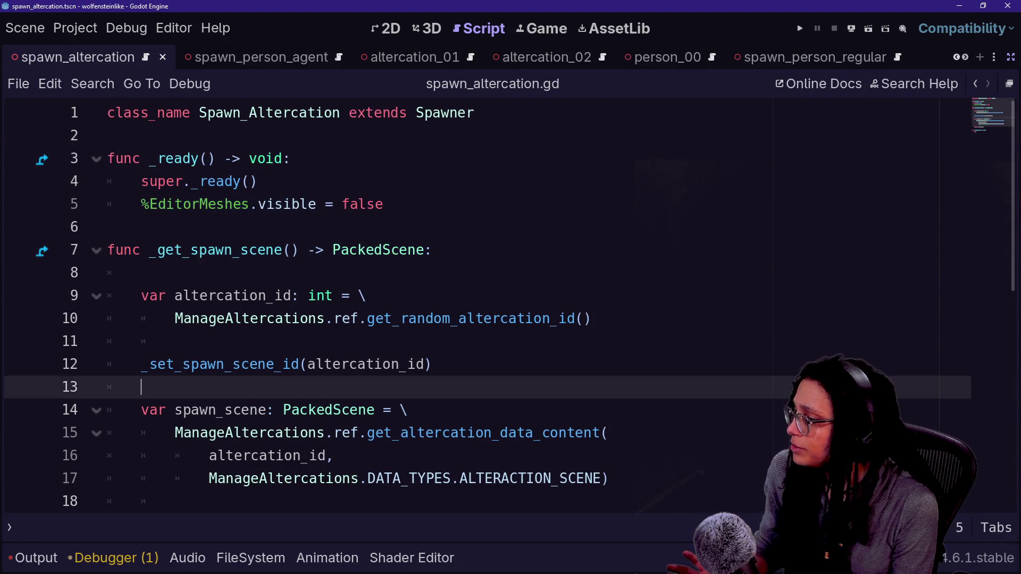
pyautogui.scroll(-1, 487, 298)
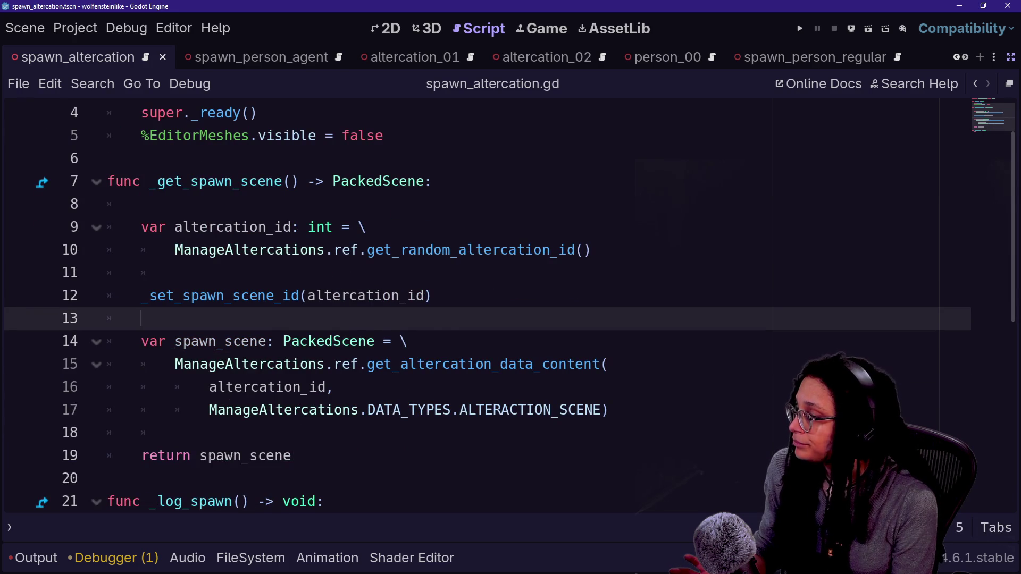
pyautogui.scroll(1, 487, 298)
pyautogui.keyDown('ctrl'); pyautogui.click(443, 114); pyautogui.keyUp('ctrl')
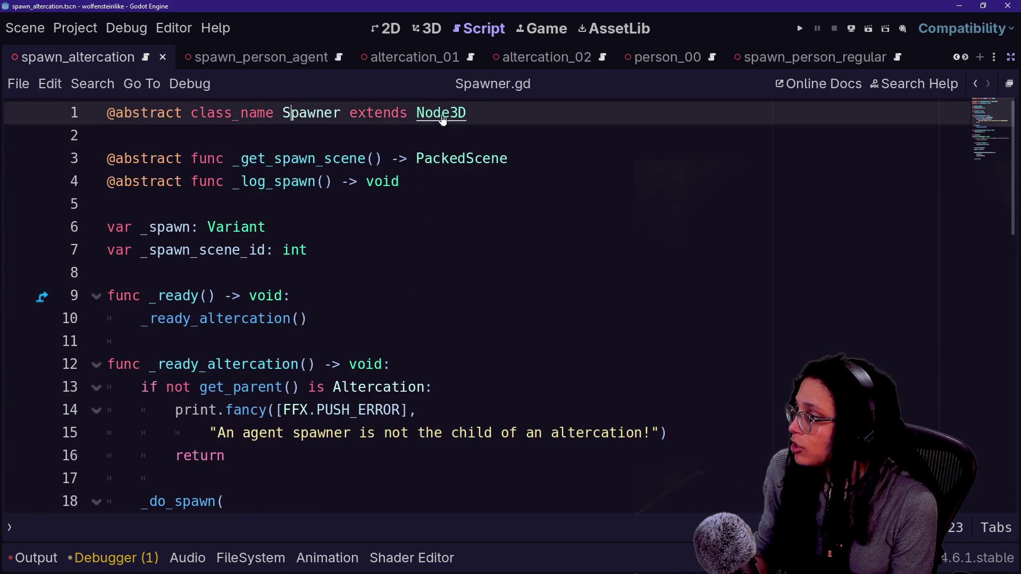
pyautogui.rightClick(354, 335)
pyautogui.press('Escape')
pyautogui.scroll(-4, 354, 334)
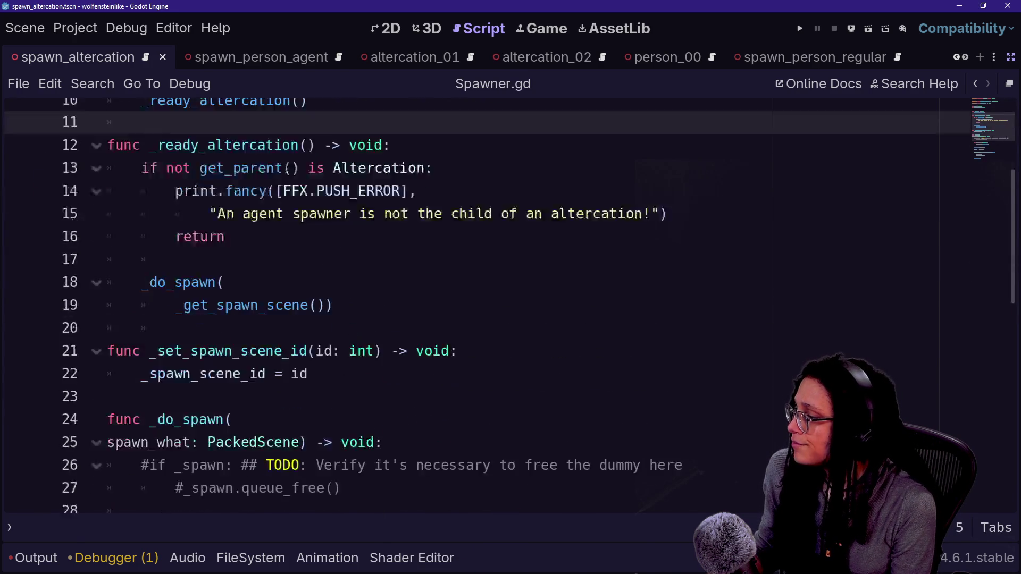
pyautogui.moveTo(146, 204); pyautogui.dragTo(333, 250)
pyautogui.click(275, 250)
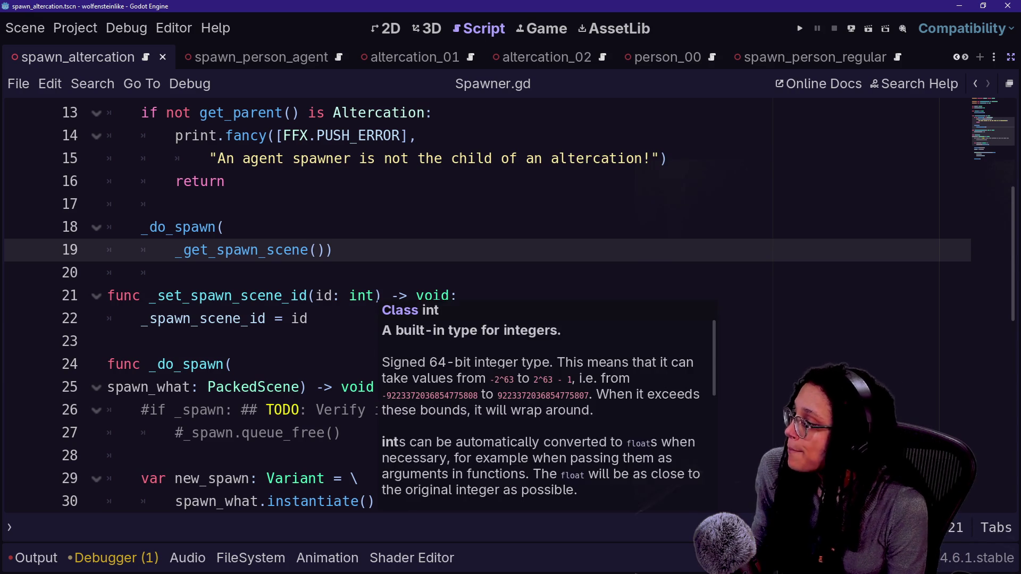
pyautogui.click(375, 296)
pyautogui.scroll(-2, 478, 306)
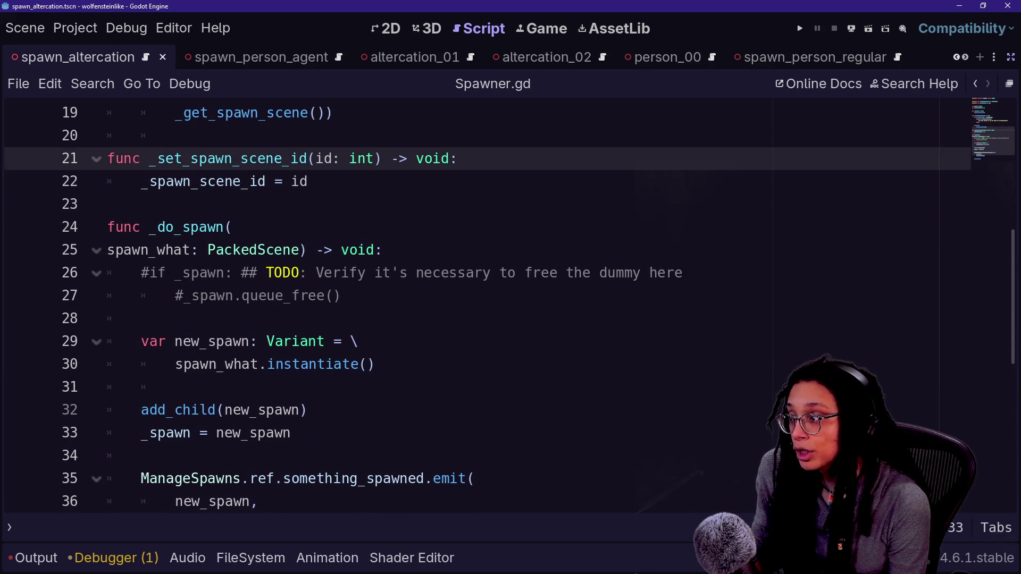
pyautogui.scroll(6, 479, 305)
pyautogui.moveTo(315, 249); pyautogui.dragTo(467, 113)
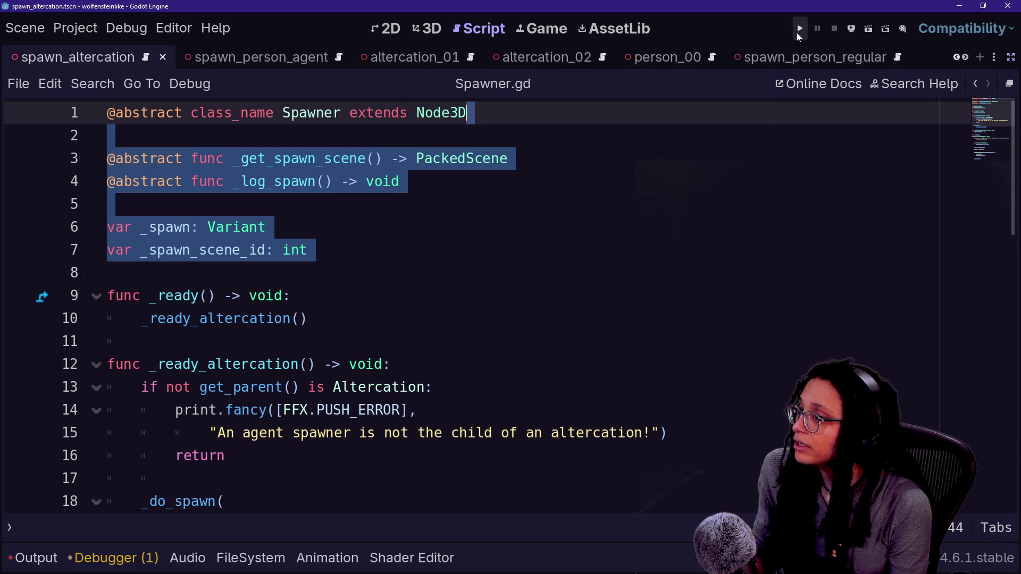
# Leave distraction-free mode and frame the altercation_01 scene in the 3D view.
pyautogui.scroll(2, 366, 64)
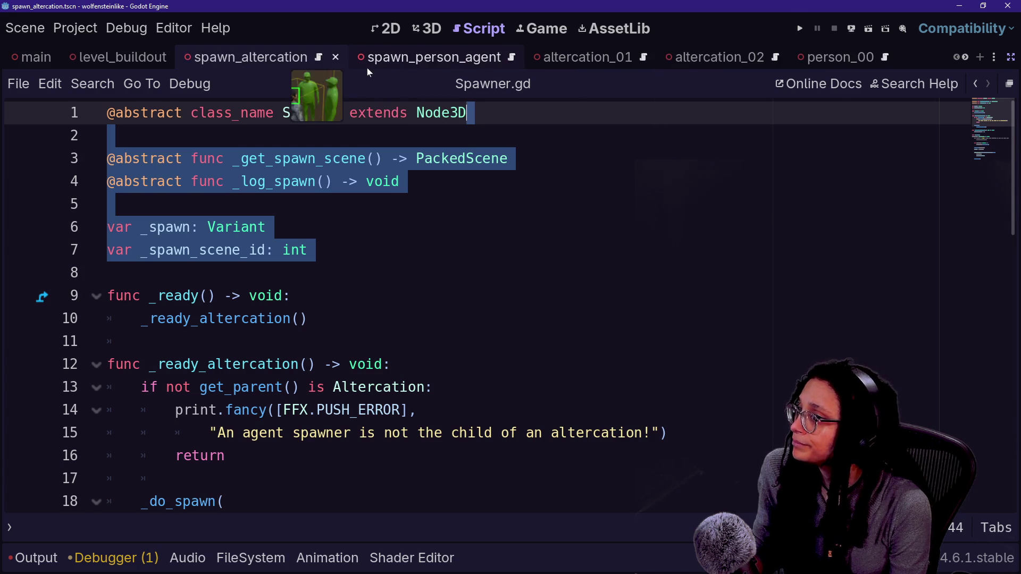
pyautogui.click(1010, 59)
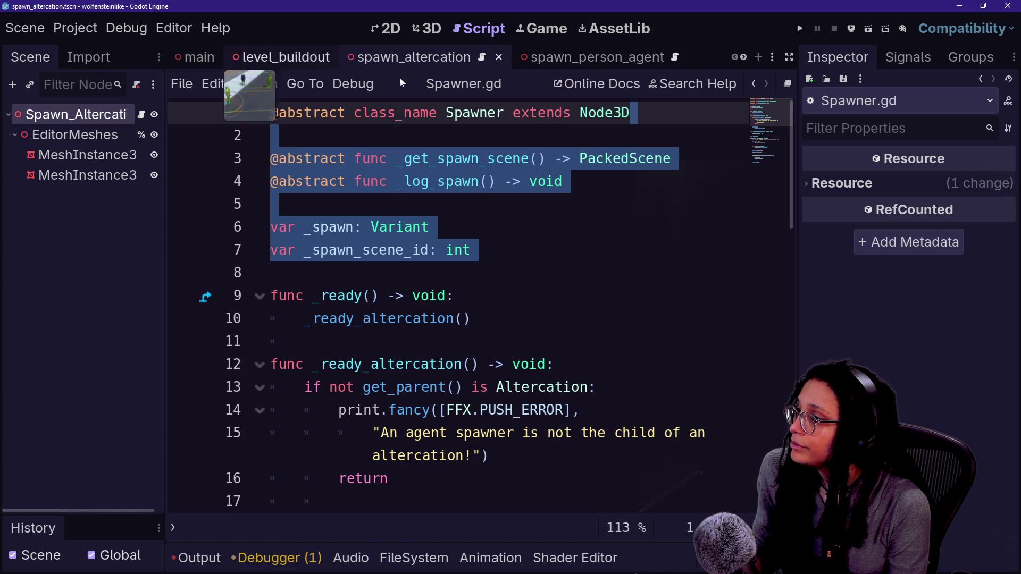
pyautogui.scroll(-1, 578, 62)
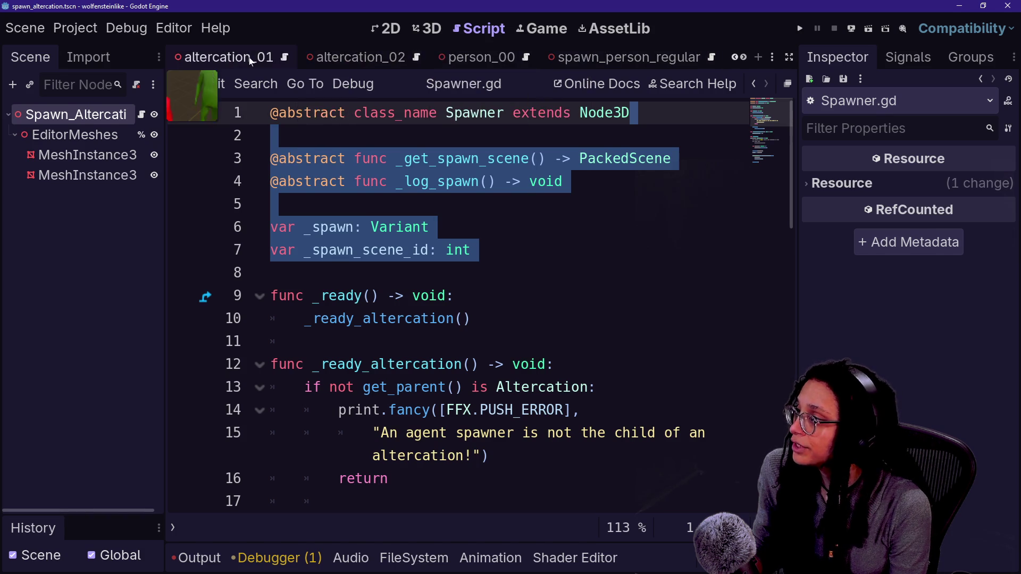
pyautogui.click(281, 57)
pyautogui.click(432, 29)
pyautogui.press('f')
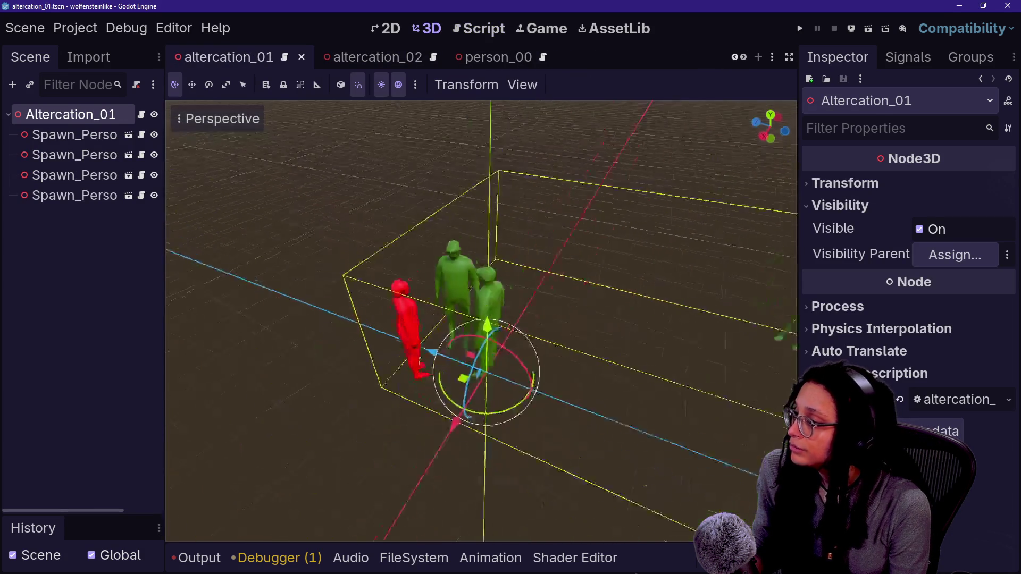
# Compare altercation_01 and altercation_02, finishing on altercation_02.
pyautogui.click(372, 57)
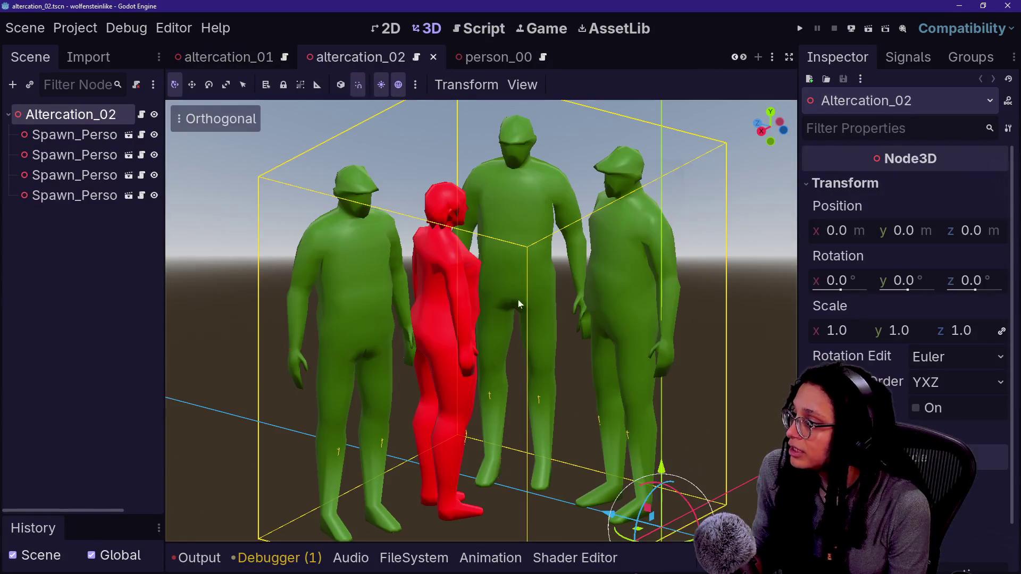
pyautogui.click(520, 380)
pyautogui.scroll(-10, 716, 217)
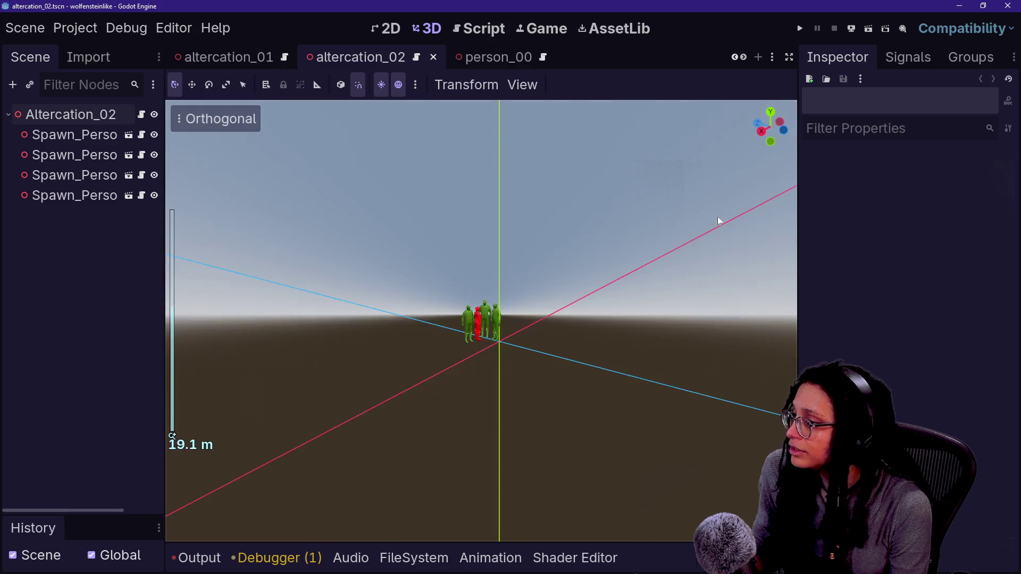
pyautogui.scroll(8, 716, 217)
pyautogui.scroll(-4, 717, 217)
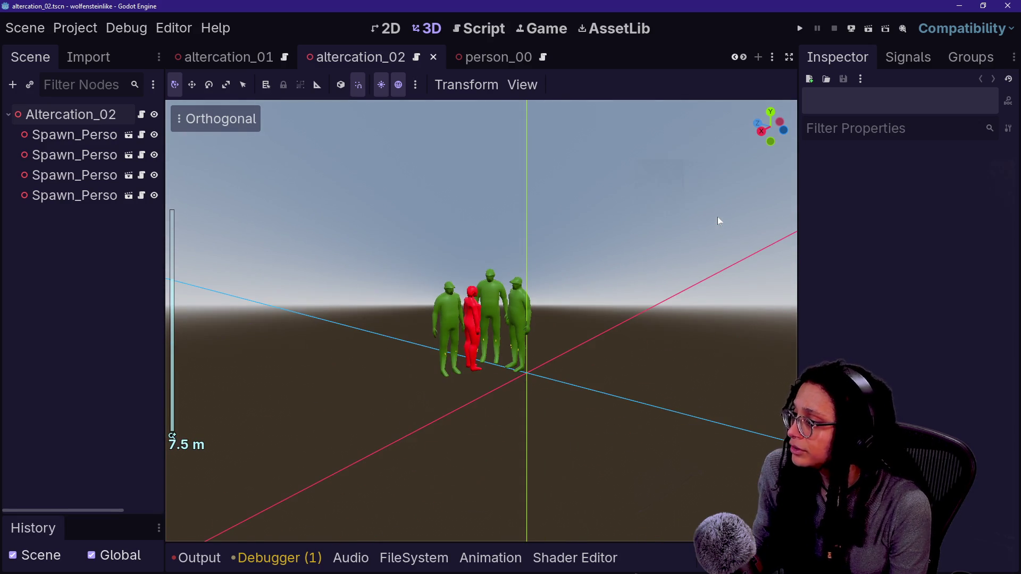
pyautogui.hotkey('ctrl', 'shift', 'Tab')
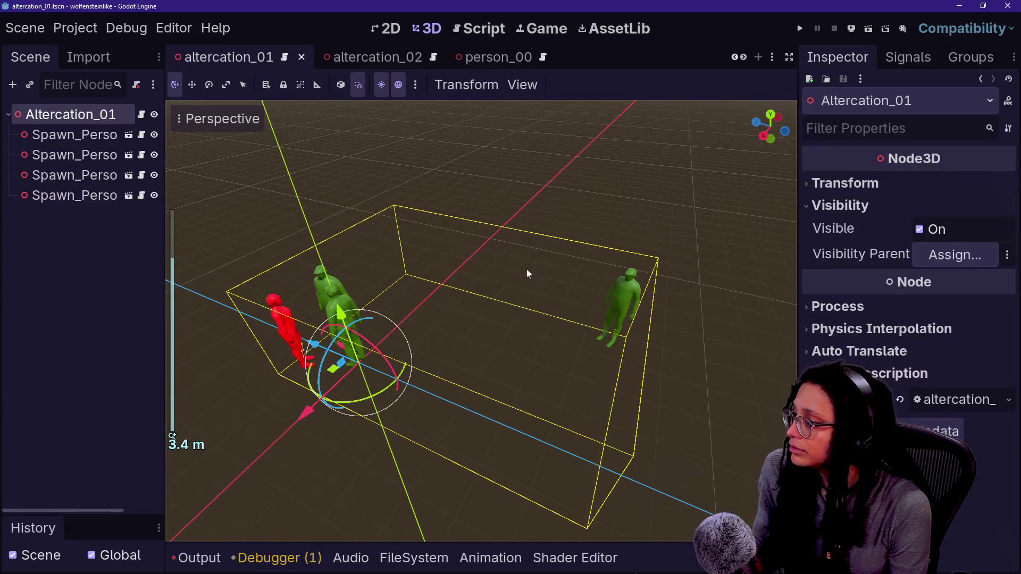
pyautogui.click(375, 57)
pyautogui.click(212, 58)
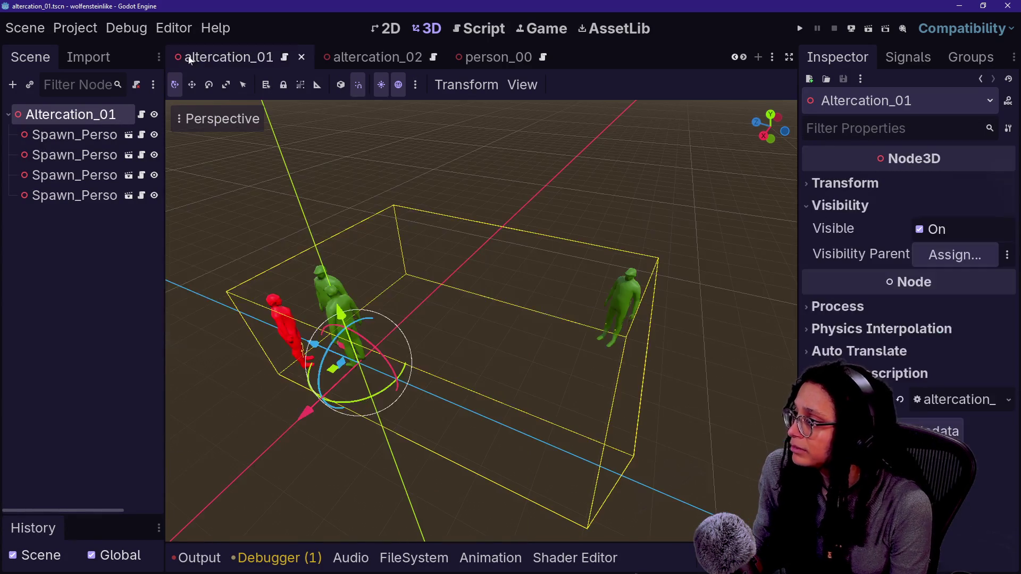
pyautogui.click(340, 59)
pyautogui.click(199, 59)
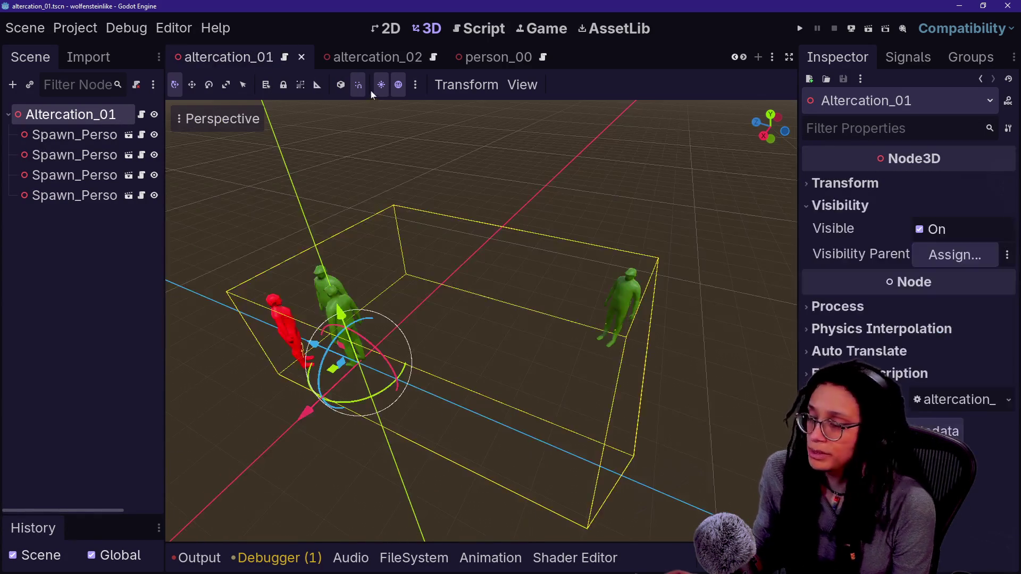
pyautogui.click(375, 62)
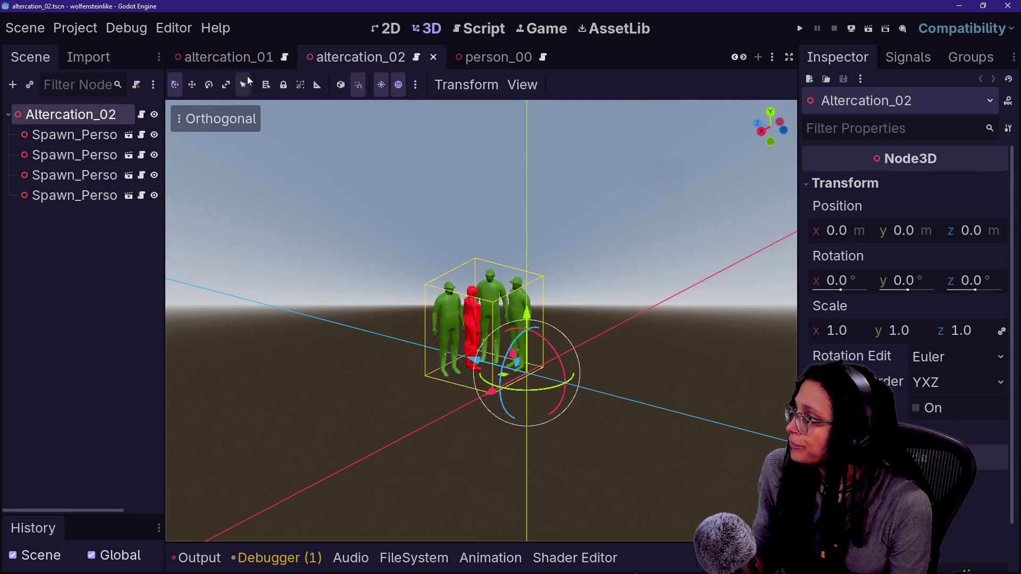
pyautogui.scroll(4, 293, 52)
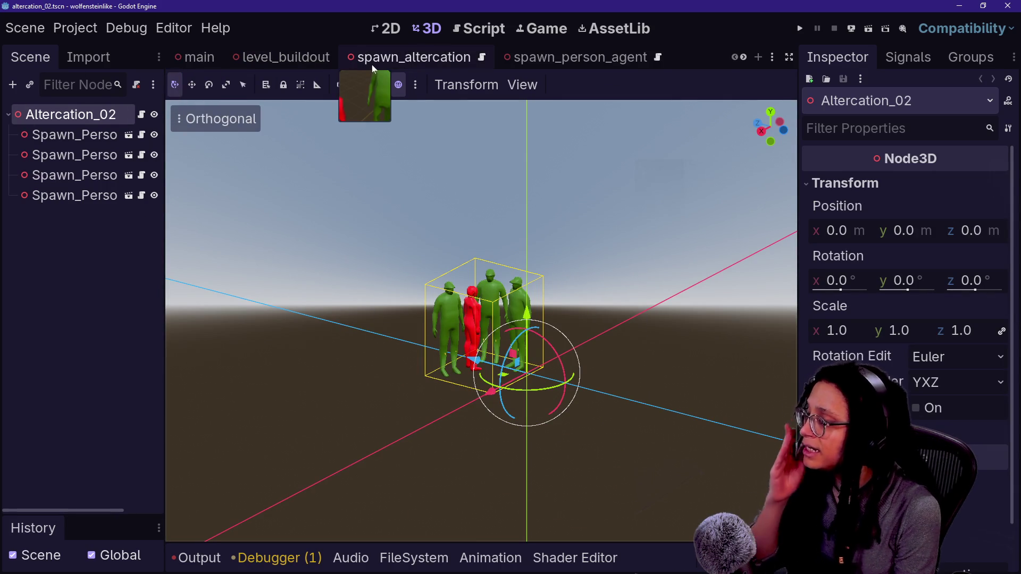
# In level_buildout, delete both altercation instances under People.
pyautogui.click(267, 59)
pyautogui.scroll(-2, 139, 400)
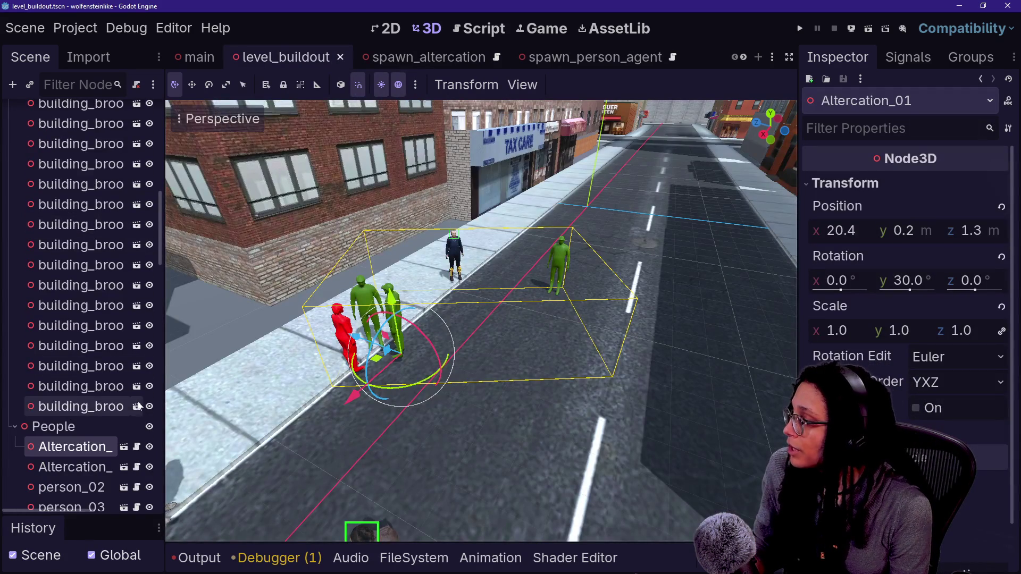
pyautogui.keyDown('shift'); pyautogui.click(91, 467); pyautogui.keyUp('shift')
pyautogui.press('Delete')
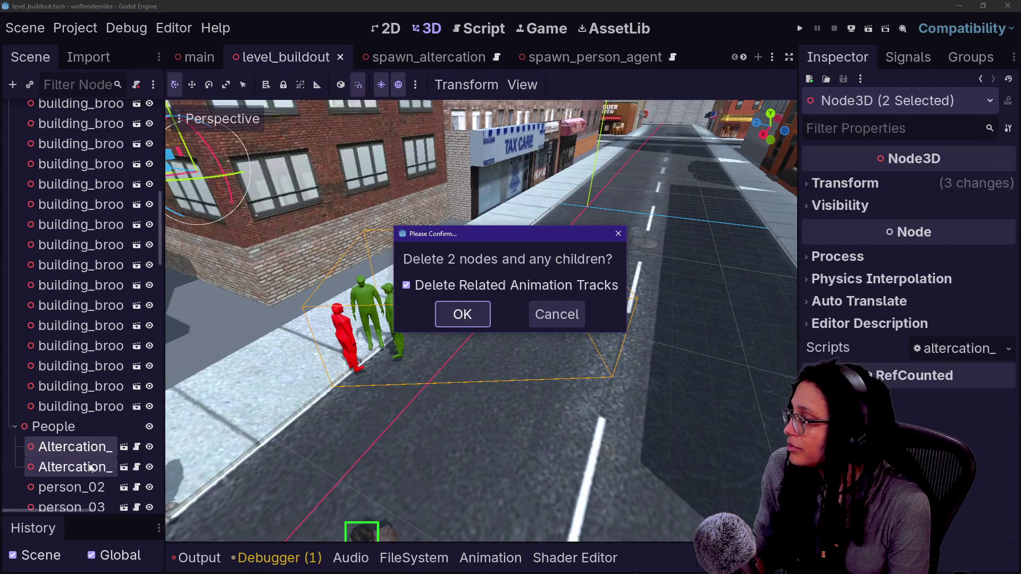
pyautogui.press('Return')
# Collapse the Brooklyn, People, BigCity, Upscale and Midscale groups, then select the content-unavailable node.
pyautogui.scroll(2, 93, 228)
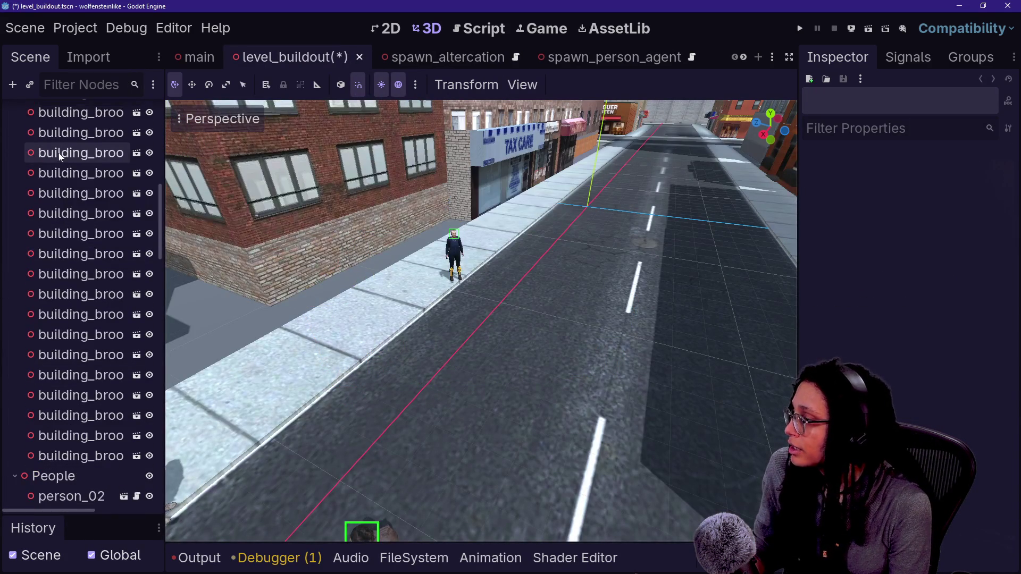
pyautogui.scroll(3, 93, 229)
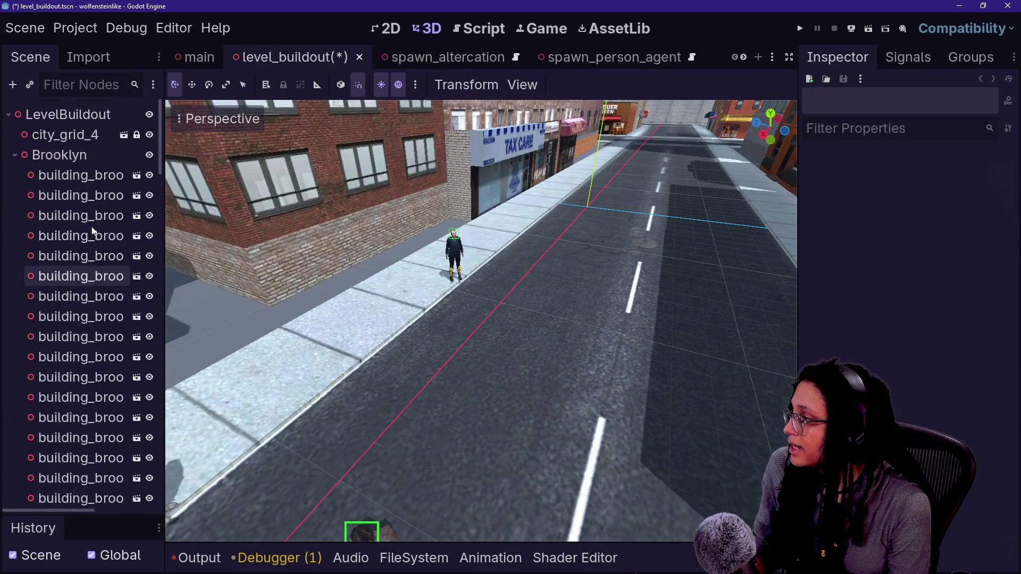
pyautogui.scroll(-5, 91, 231)
pyautogui.scroll(5, 91, 229)
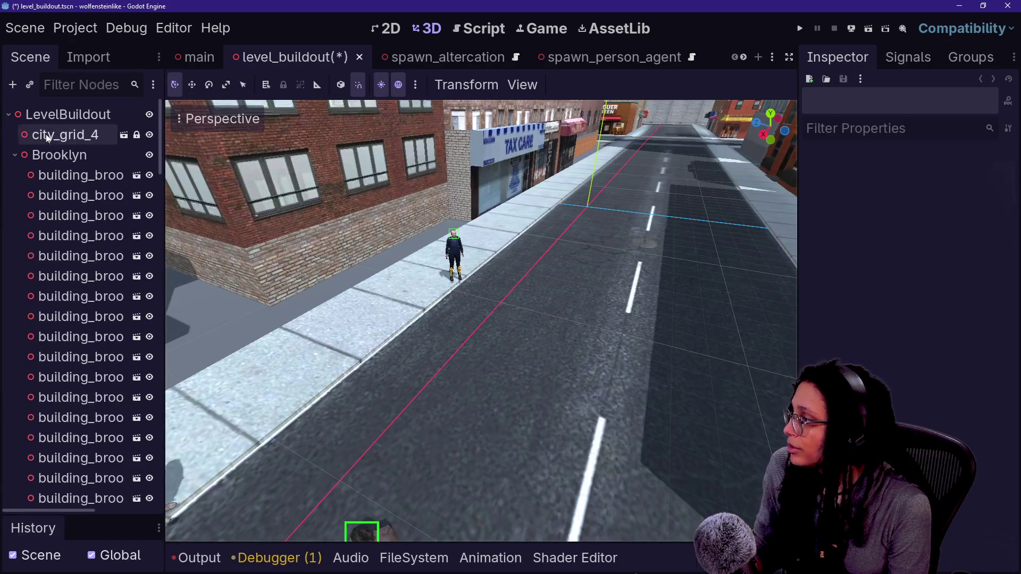
pyautogui.click(15, 155)
pyautogui.click(15, 175)
pyautogui.click(13, 196)
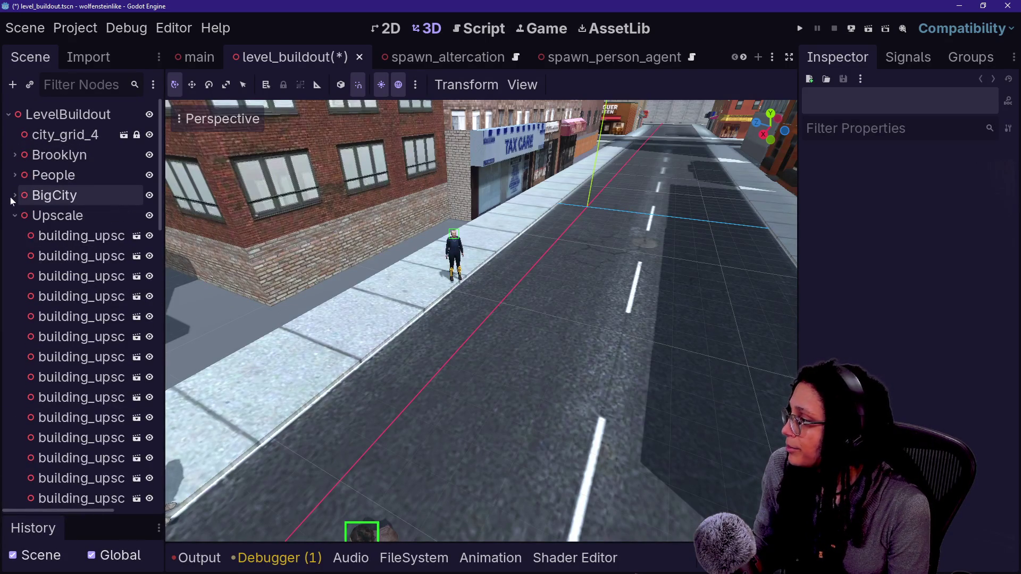
pyautogui.click(15, 215)
pyautogui.click(14, 216)
pyautogui.click(14, 217)
pyautogui.click(15, 236)
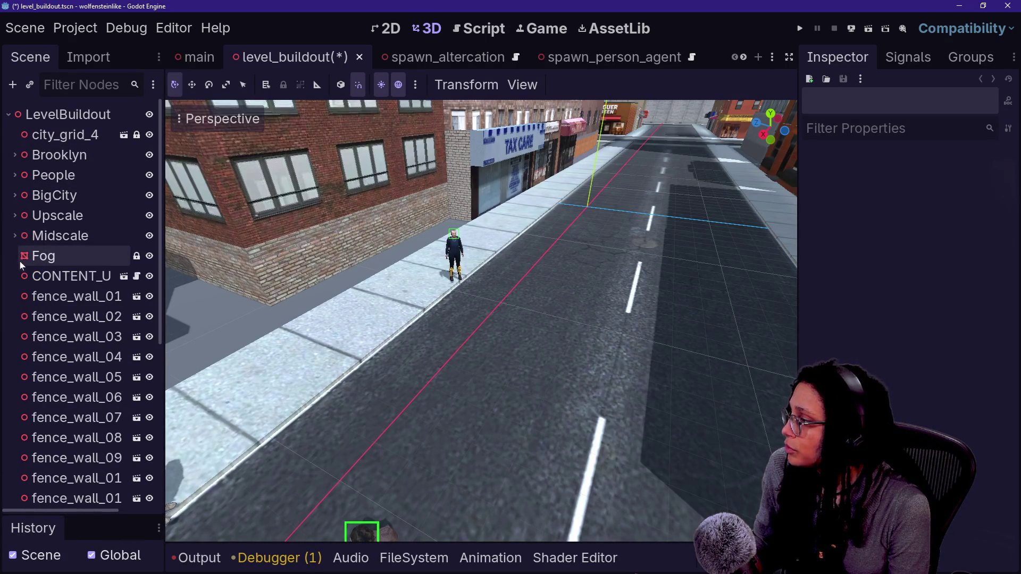
pyautogui.click(13, 236)
pyautogui.click(14, 239)
pyautogui.scroll(-2, 23, 341)
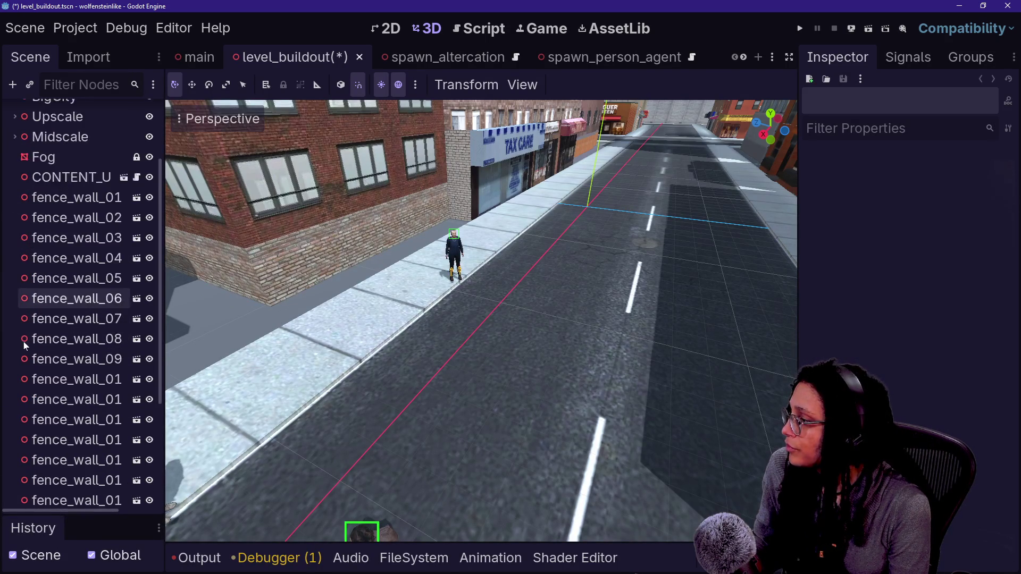
pyautogui.click(59, 179)
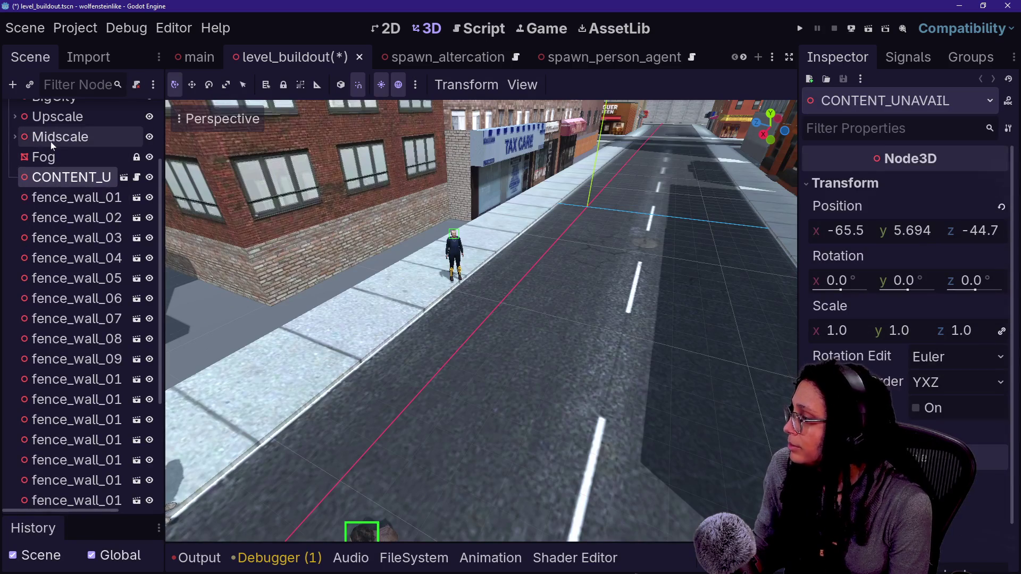
pyautogui.scroll(2, 52, 144)
# Add a Node3D child to LevelBuildout and move it beside the content-unavailable node.
pyautogui.rightClick(42, 114)
pyautogui.click(92, 133)
pyautogui.write('n')
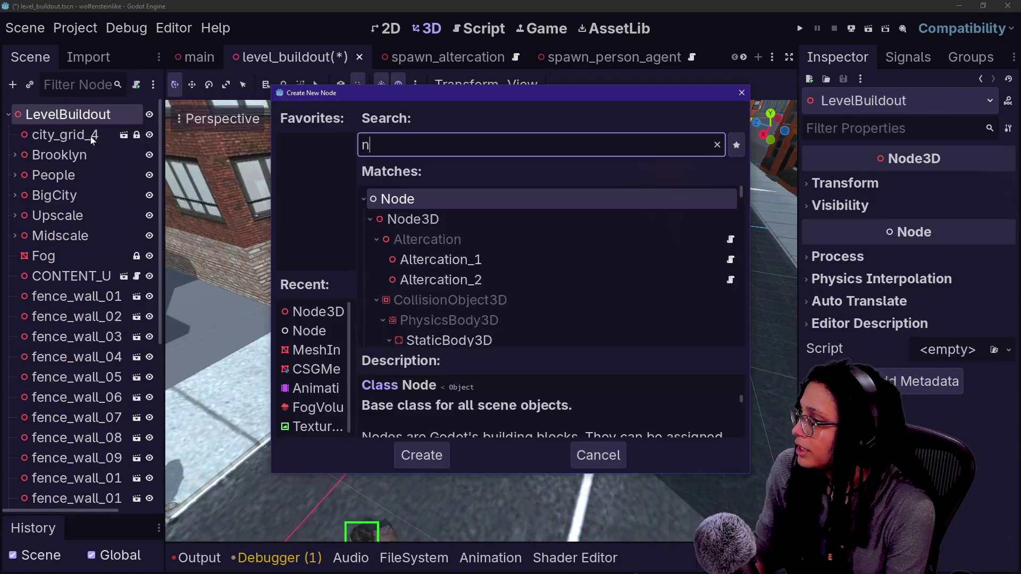
pyautogui.write('ode3D')
pyautogui.press('Return')
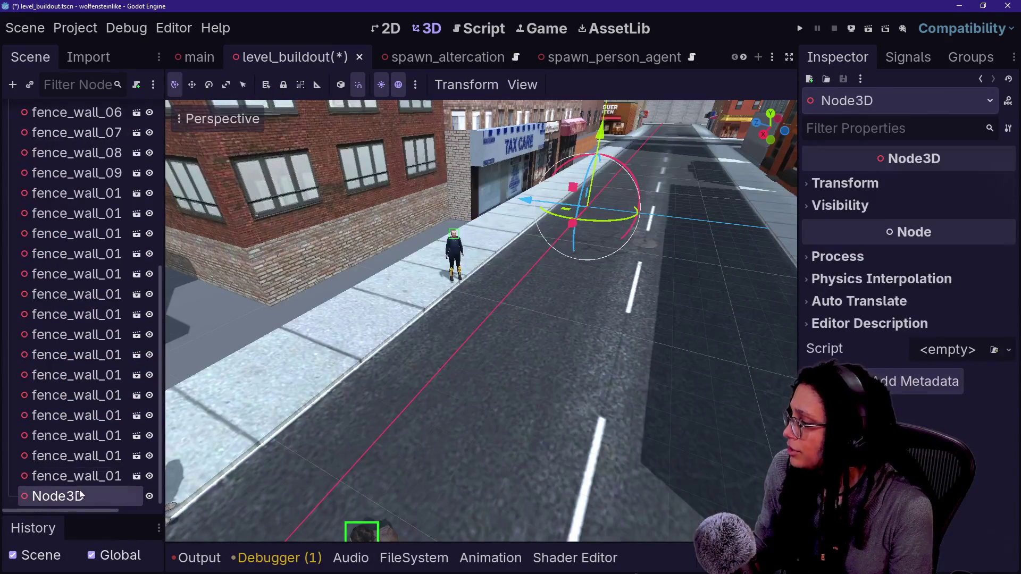
pyautogui.moveTo(79, 495)
pyautogui.mouseDown()
pyautogui.moveTo(98, 170)
pyautogui.moveTo(88, 107)
pyautogui.moveTo(87, 218)
pyautogui.mouseUp()
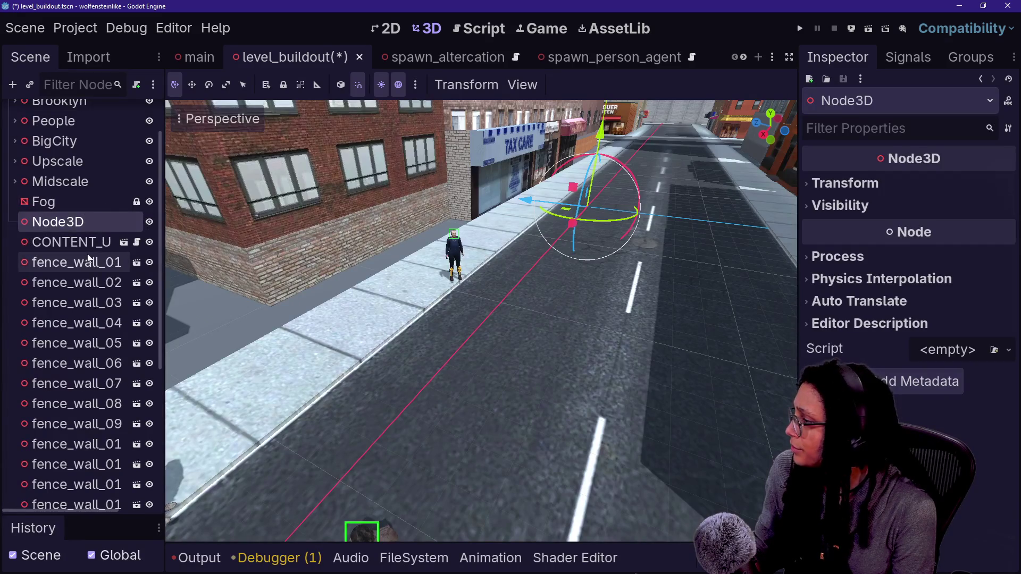
# Select all 24 fence walls in the scene tree.
pyautogui.click(87, 258)
pyautogui.scroll(-5, 86, 254)
pyautogui.keyDown('shift'); pyautogui.click(98, 496); pyautogui.keyUp('shift')
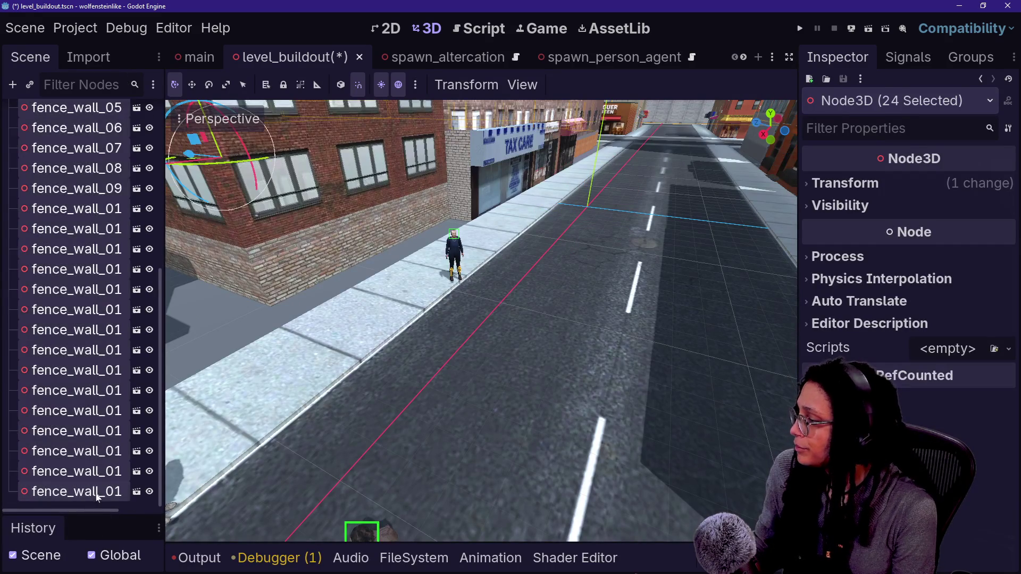
pyautogui.scroll(5, 63, 295)
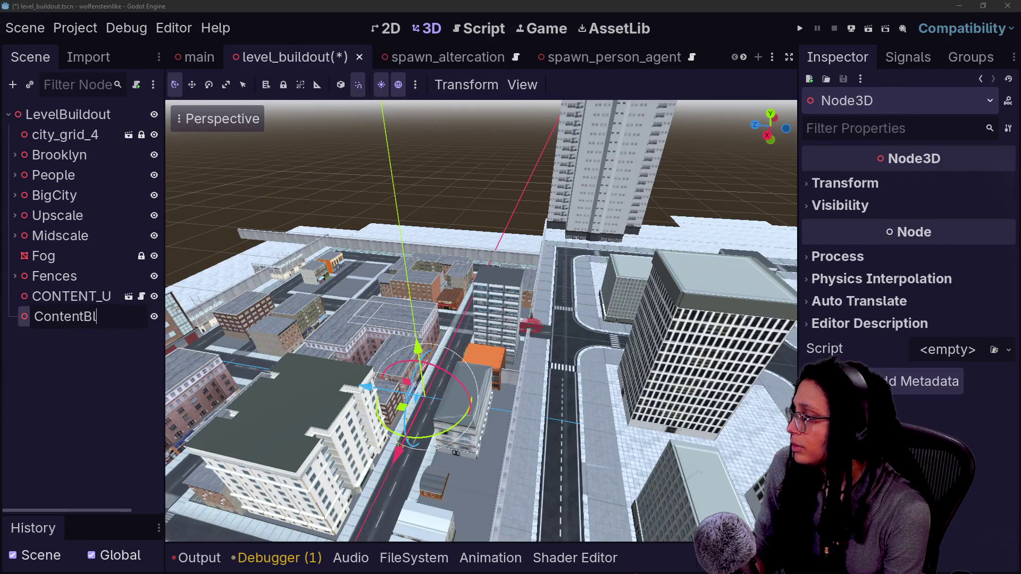
# Name the group ContentBlocker, move Fog and CONTENT_UNAVAILABLE into it, and save.
pyautogui.write('ocker')
pyautogui.press('Return')
pyautogui.click(61, 257)
pyautogui.keyDown('ctrl'); pyautogui.click(69, 296); pyautogui.keyUp('ctrl')
pyautogui.moveTo(70, 296); pyautogui.dragTo(82, 316)
pyautogui.hotkey('ctrl', 's')
pyautogui.click(14, 276)
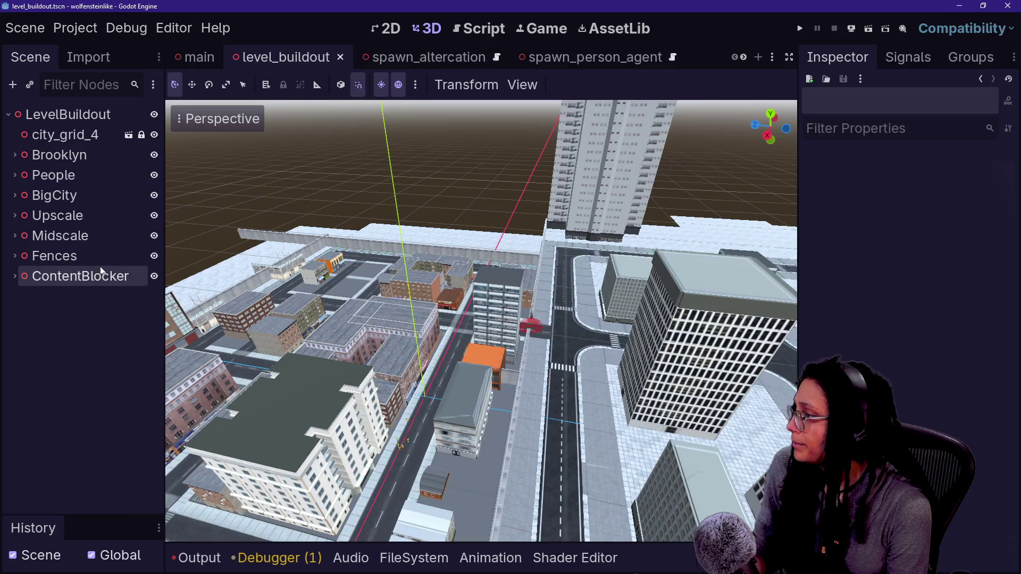
pyautogui.hotkey('ctrl', 's')
pyautogui.click(87, 139)
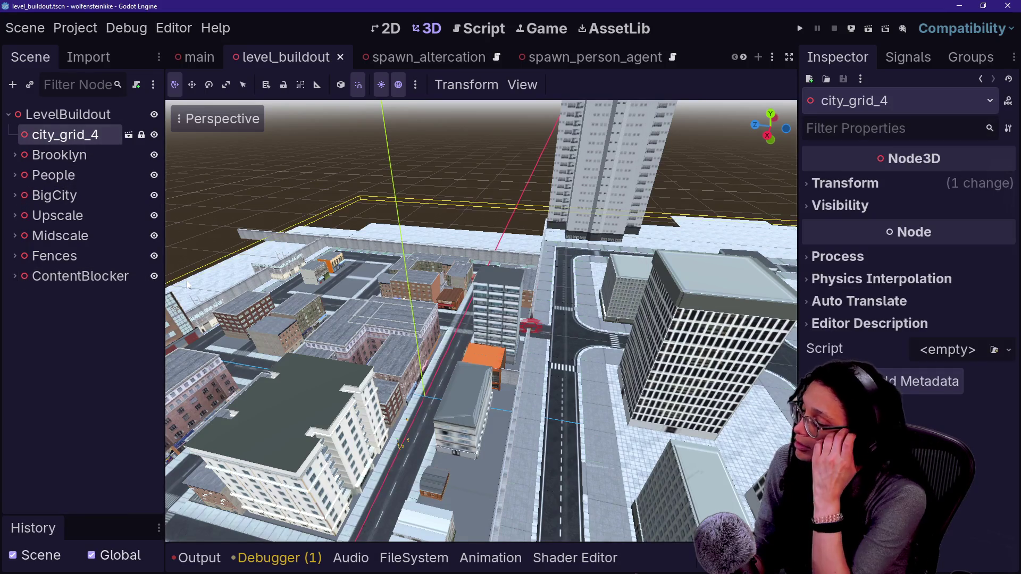
# Create a Node3D named Altercations and move it directly under LevelBuildout.
pyautogui.rightClick(67, 341)
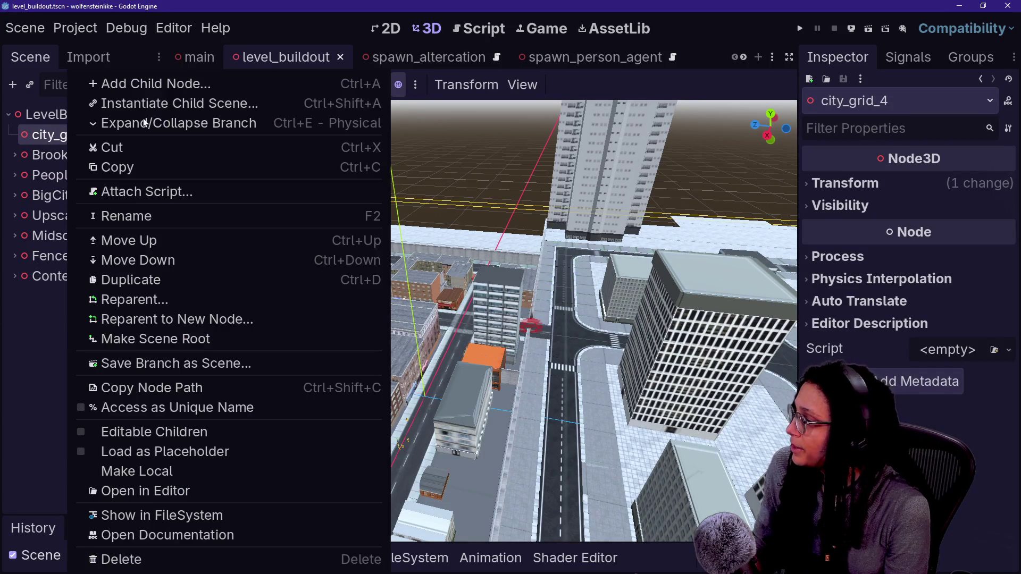
pyautogui.click(133, 82)
pyautogui.press('Return')
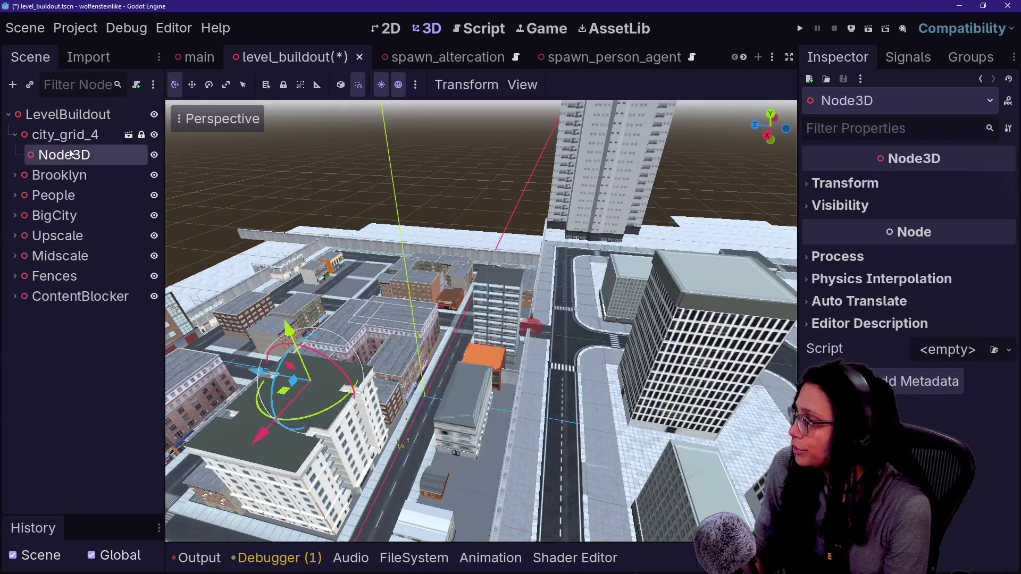
pyautogui.doubleClick(80, 155)
pyautogui.write('Alterc')
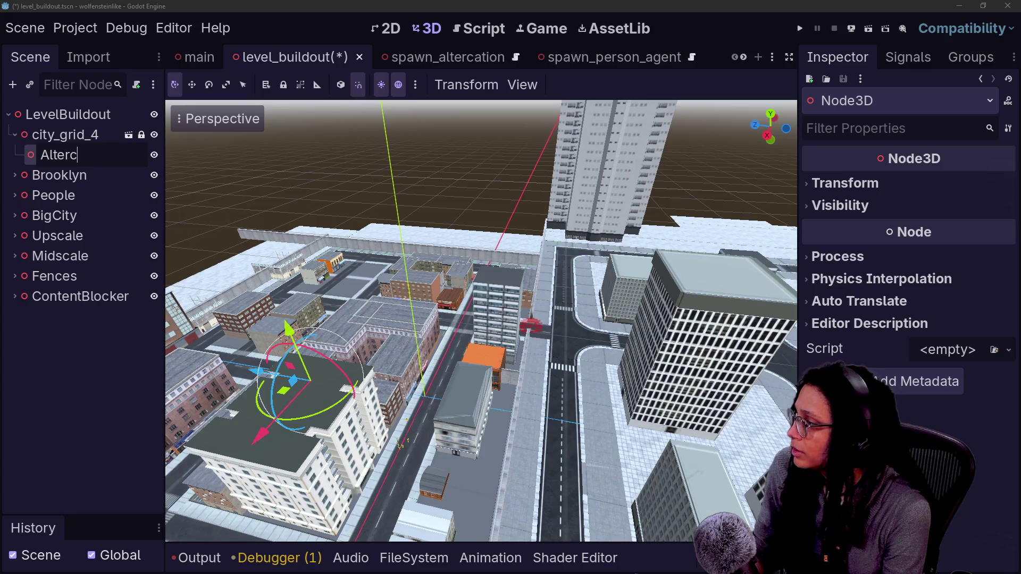
pyautogui.write('ations')
pyautogui.press('Return')
pyautogui.moveTo(74, 154); pyautogui.dragTo(74, 126)
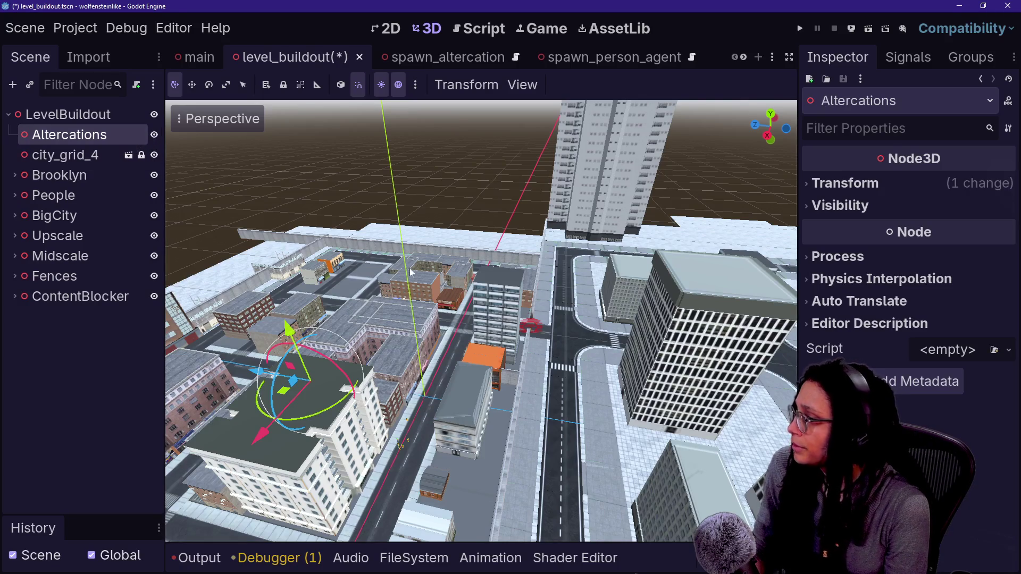
# Fly the viewport camera down to street level.
pyautogui.press('w')
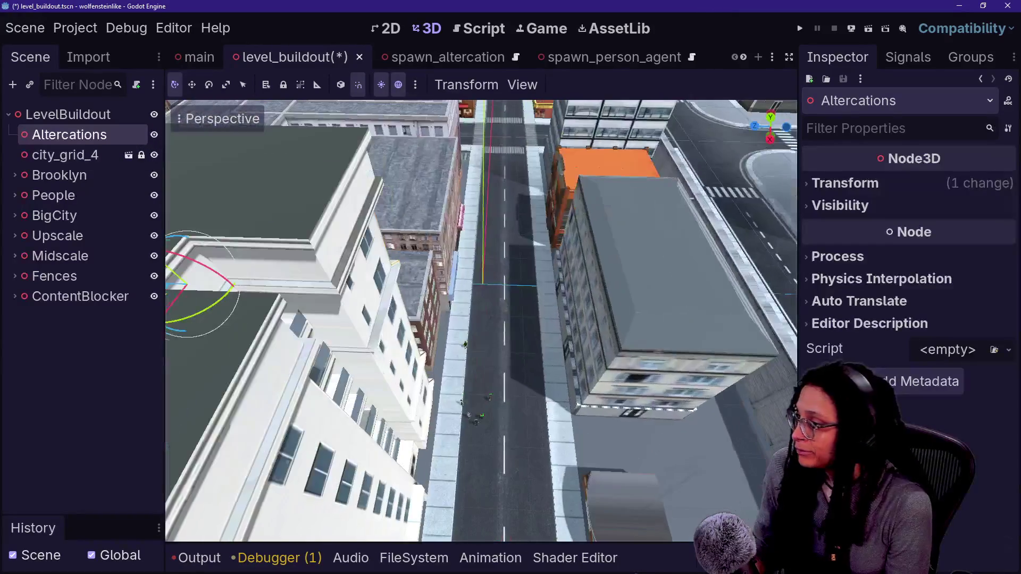
pyautogui.scroll(2, 482, 319)
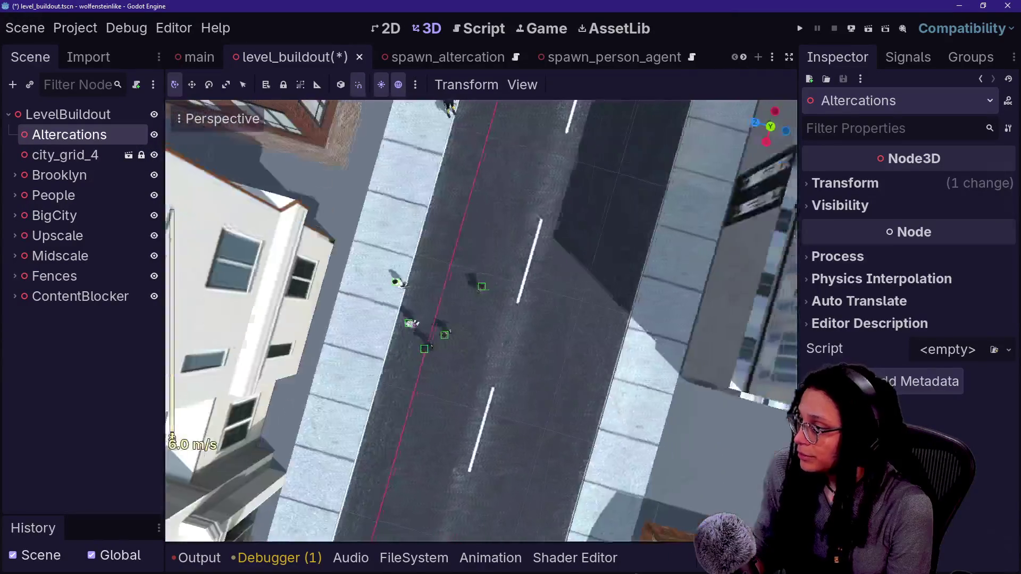
pyautogui.press('w')
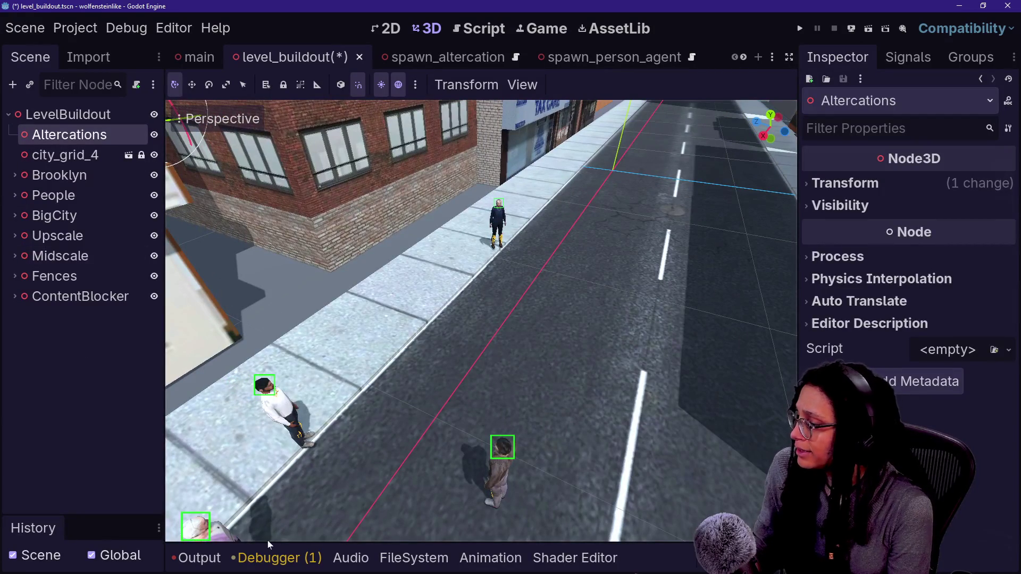
# Filter the FileSystem panel for 'altercation' to find the spawn_altercation files.
pyautogui.click(199, 555)
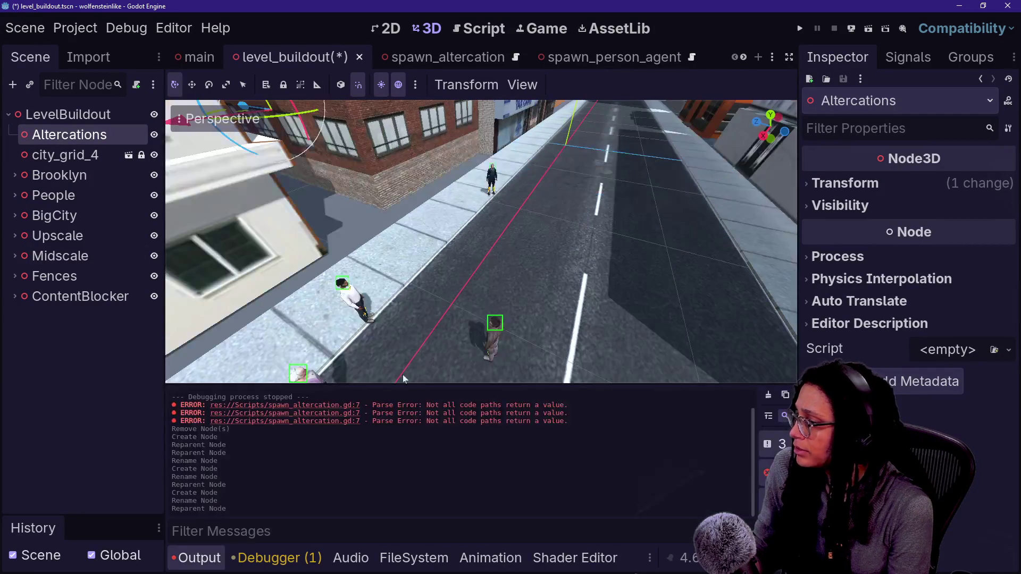
pyautogui.click(493, 557)
pyautogui.click(413, 557)
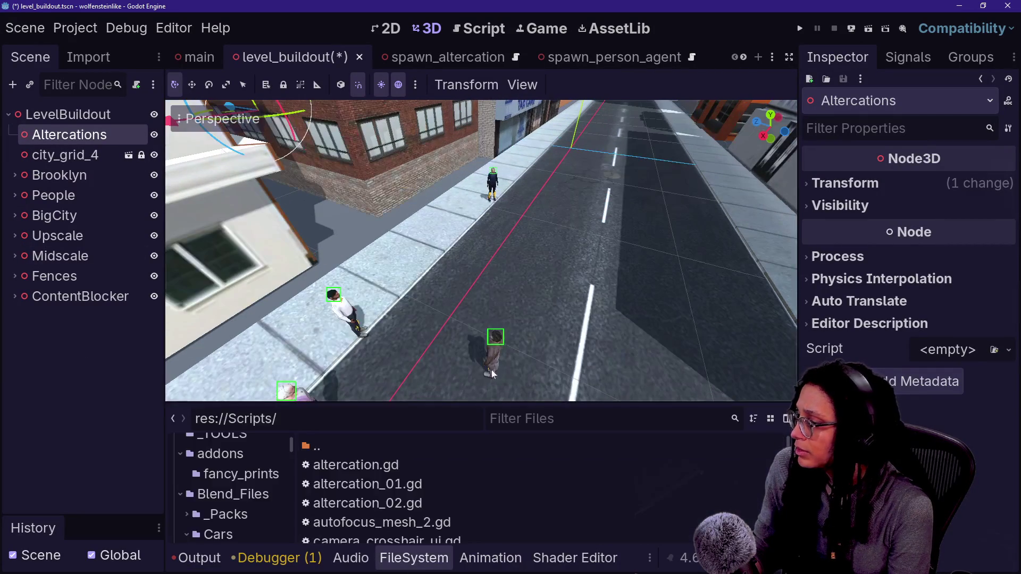
pyautogui.click(505, 418)
pyautogui.write('altercation')
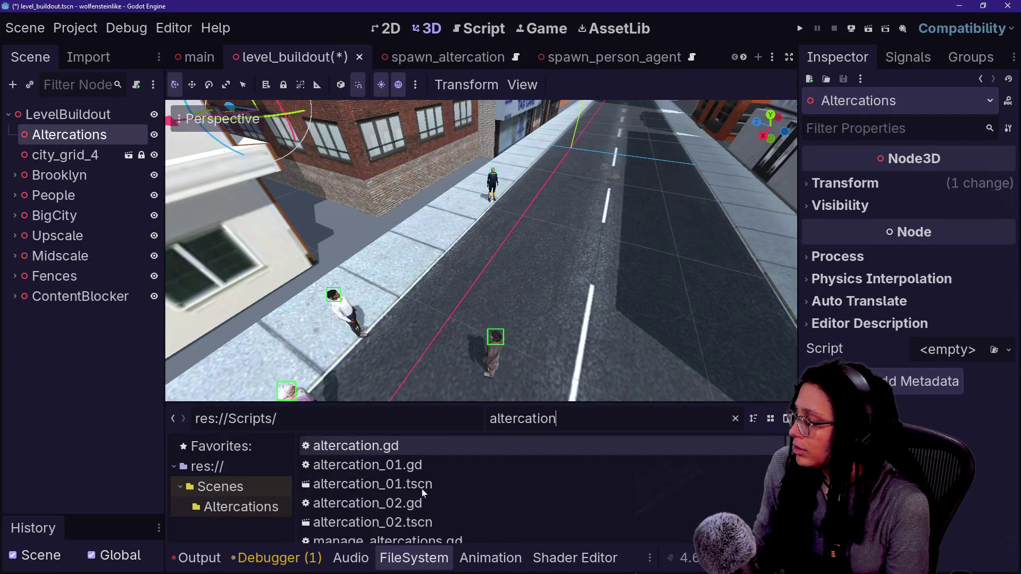
pyautogui.scroll(-2, 370, 510)
# Instance spawn_altercation.tscn into the level, fly to its red marker, then open that scene.
pyautogui.moveTo(373, 531)
pyautogui.mouseDown()
pyautogui.moveTo(427, 307)
pyautogui.moveTo(455, 248)
pyautogui.moveTo(118, 234)
pyautogui.moveTo(490, 362)
pyautogui.moveTo(442, 218)
pyautogui.moveTo(442, 267)
pyautogui.moveTo(447, 254)
pyautogui.mouseUp()
pyautogui.press('w')
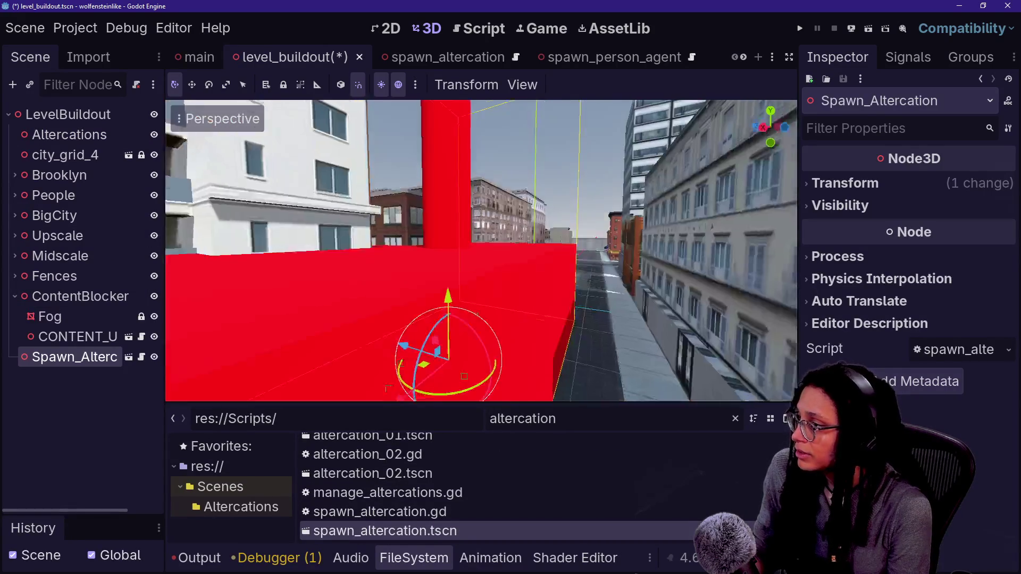
pyautogui.press('s')
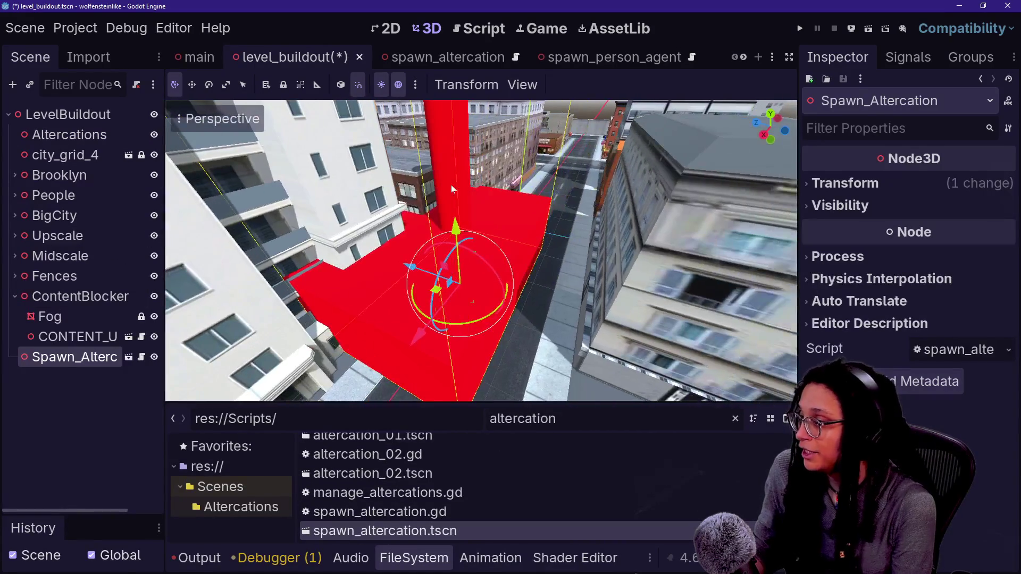
pyautogui.moveTo(420, 68)
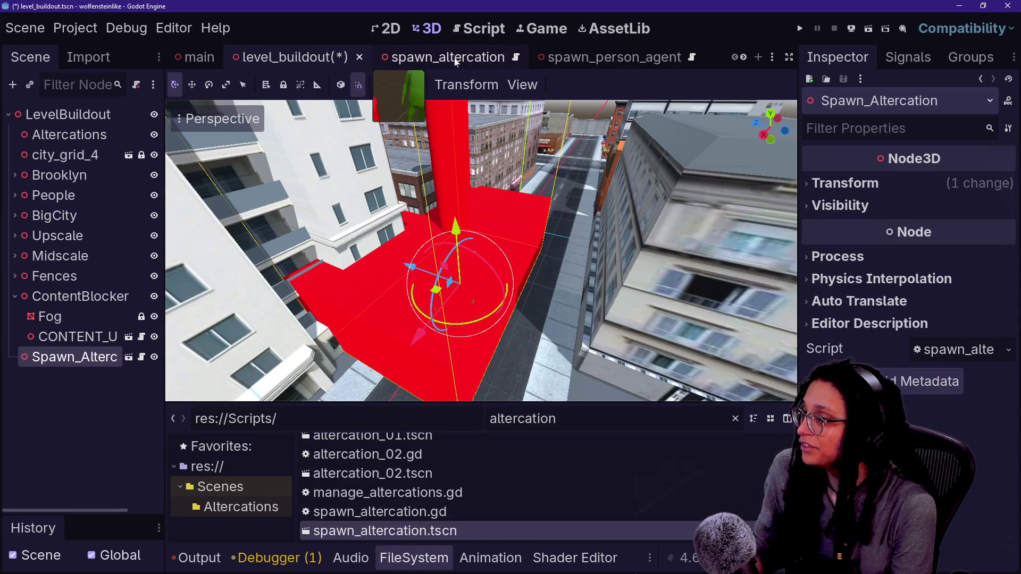
pyautogui.click(420, 58)
# Rename the two MeshInstance3D nodes to Box_Mesh and Capsule_Mesh.
pyautogui.click(94, 137)
pyautogui.click(90, 155)
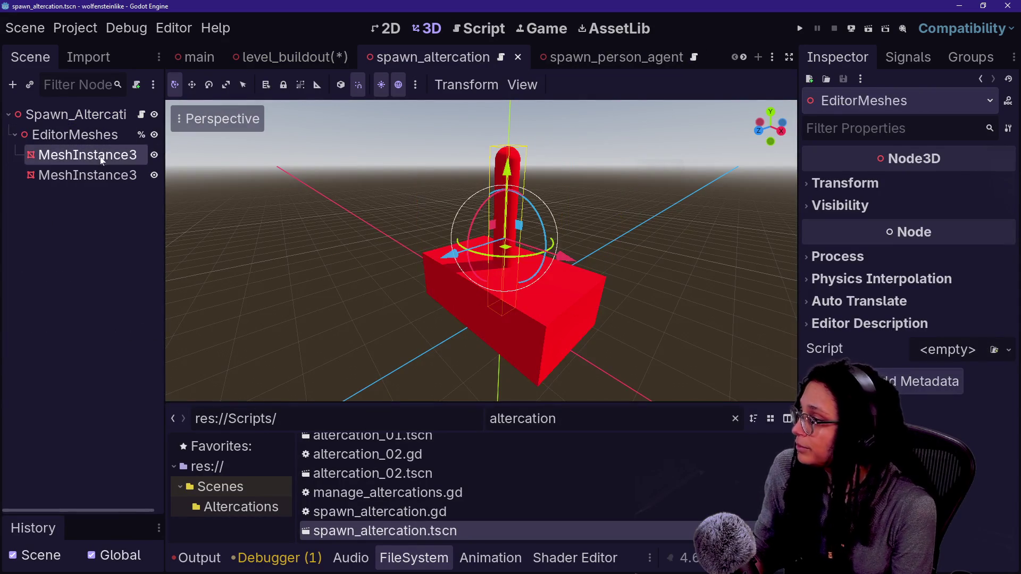
pyautogui.click(107, 175)
pyautogui.doubleClick(124, 181)
pyautogui.write('Box_Mesh')
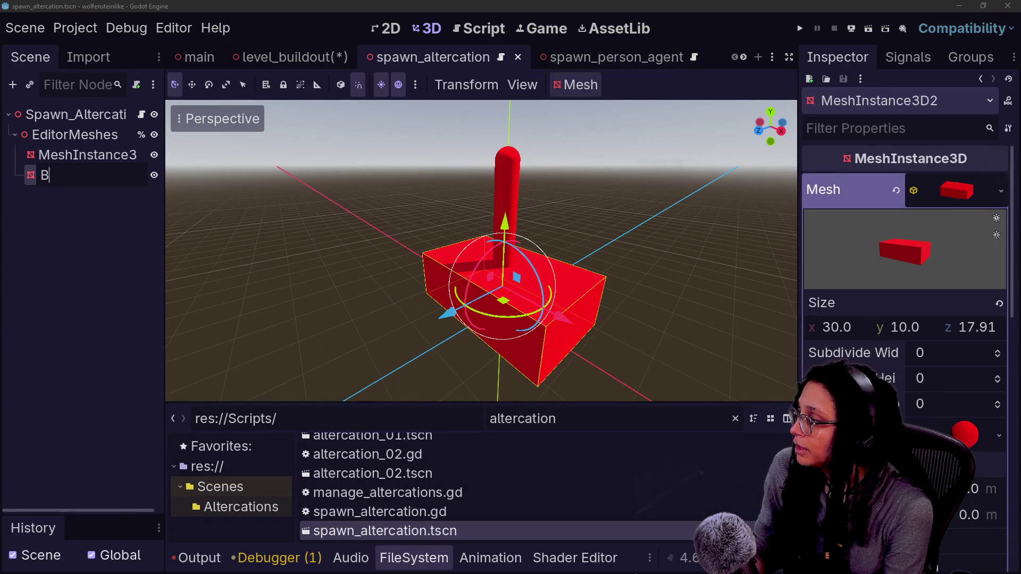
pyautogui.press('Return')
pyautogui.doubleClick(110, 160)
pyautogui.write('C')
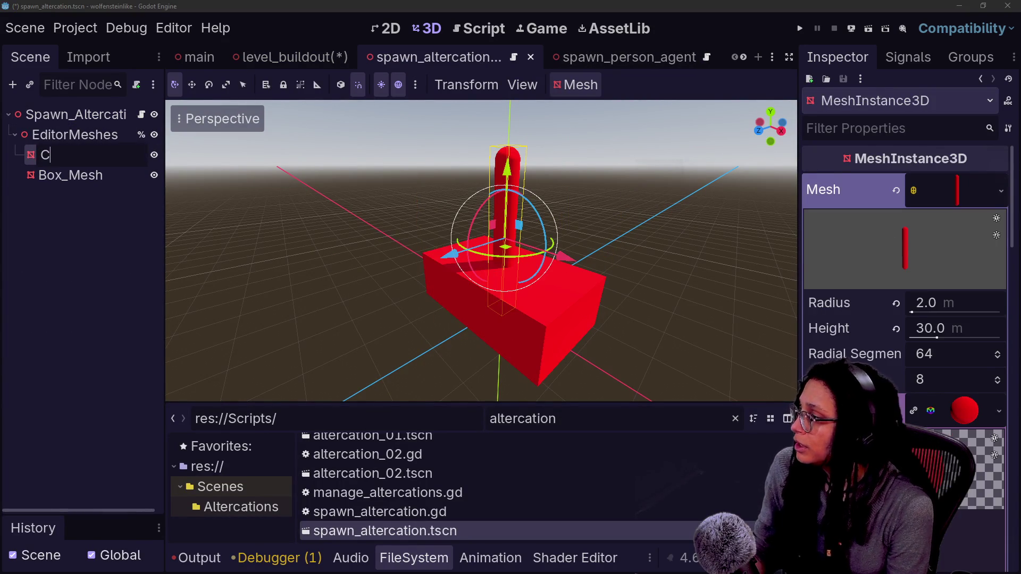
pyautogui.write('apsule_Mesh')
pyautogui.press('Return')
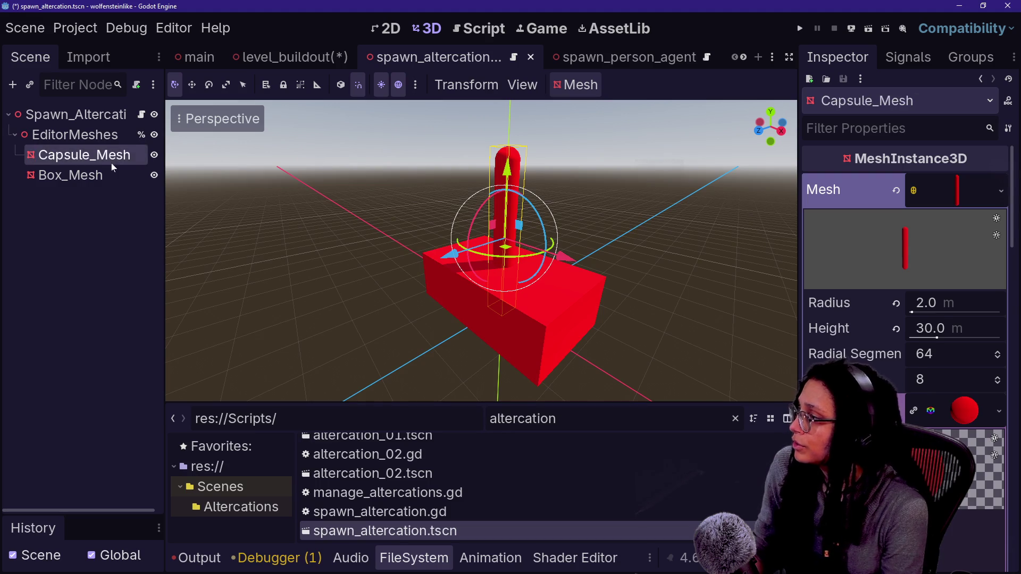
# Set the Box_Mesh size to 15 × 5 × 9, save, and check it in level_buildout.
pyautogui.click(585, 312)
pyautogui.click(866, 327)
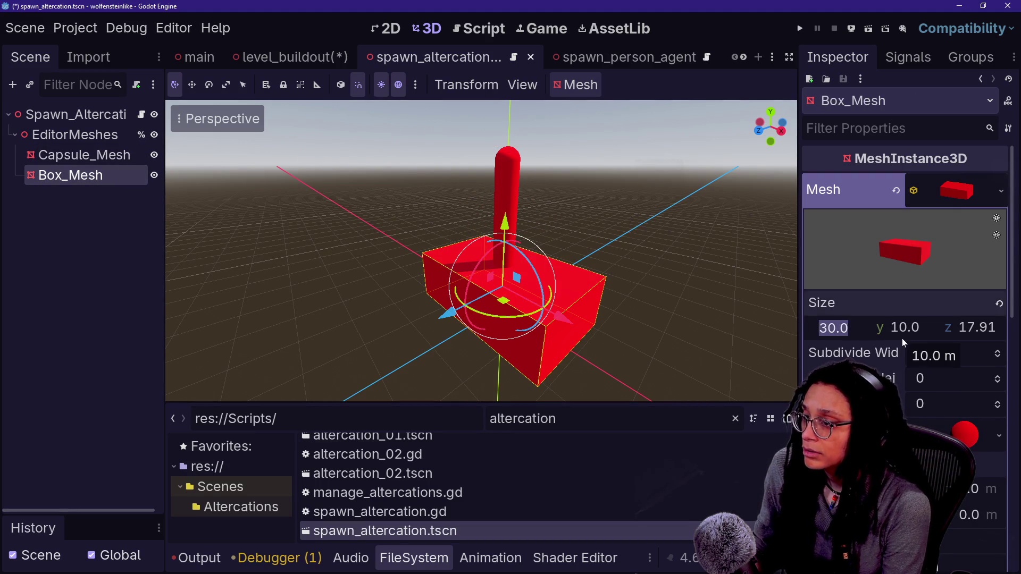
pyautogui.write('15')
pyautogui.press('Return')
pyautogui.click(901, 329)
pyautogui.write('5')
pyautogui.press('Return')
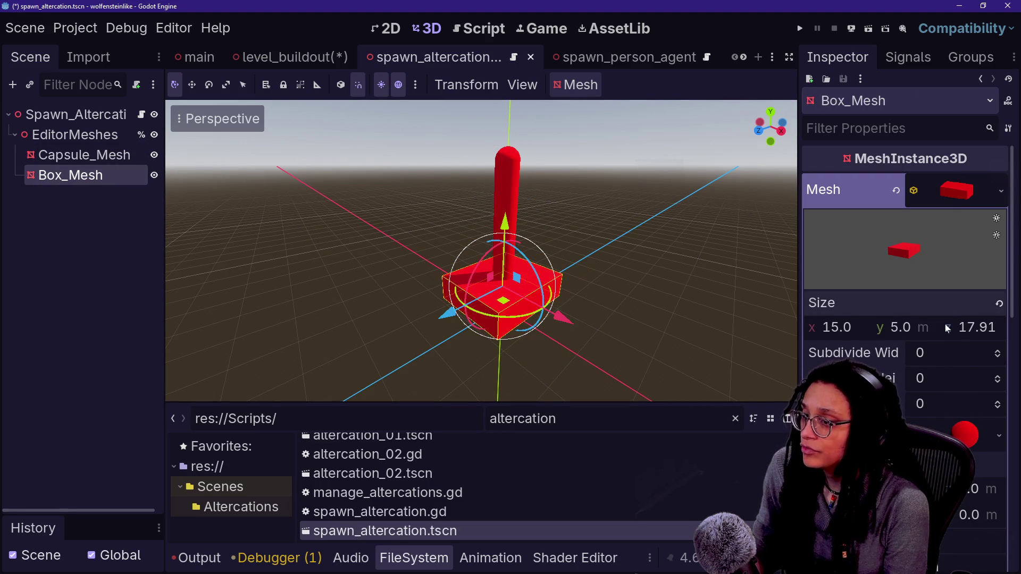
pyautogui.click(979, 327)
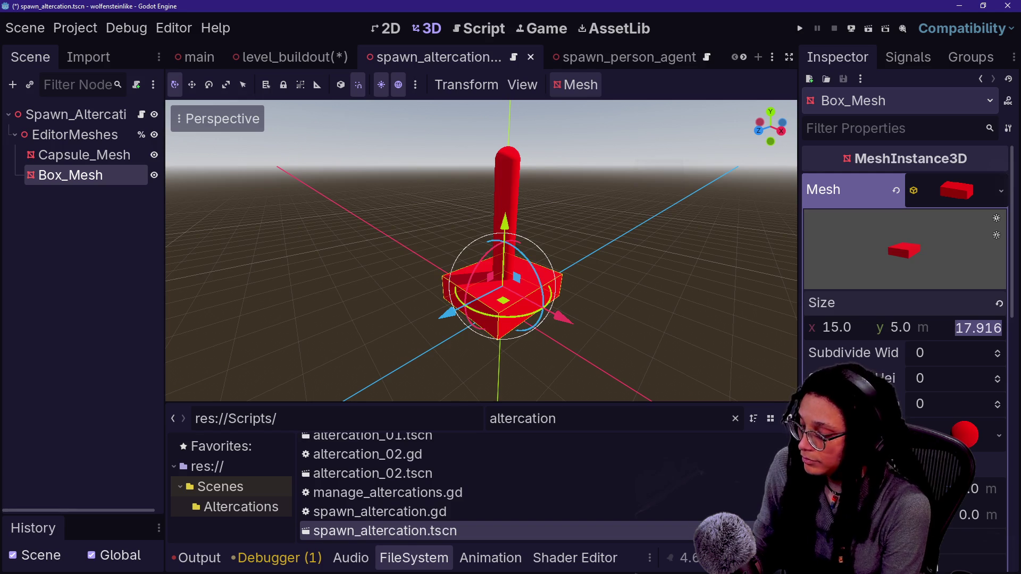
pyautogui.write('9')
pyautogui.press('Return')
pyautogui.hotkey('ctrl', 's')
pyautogui.click(287, 56)
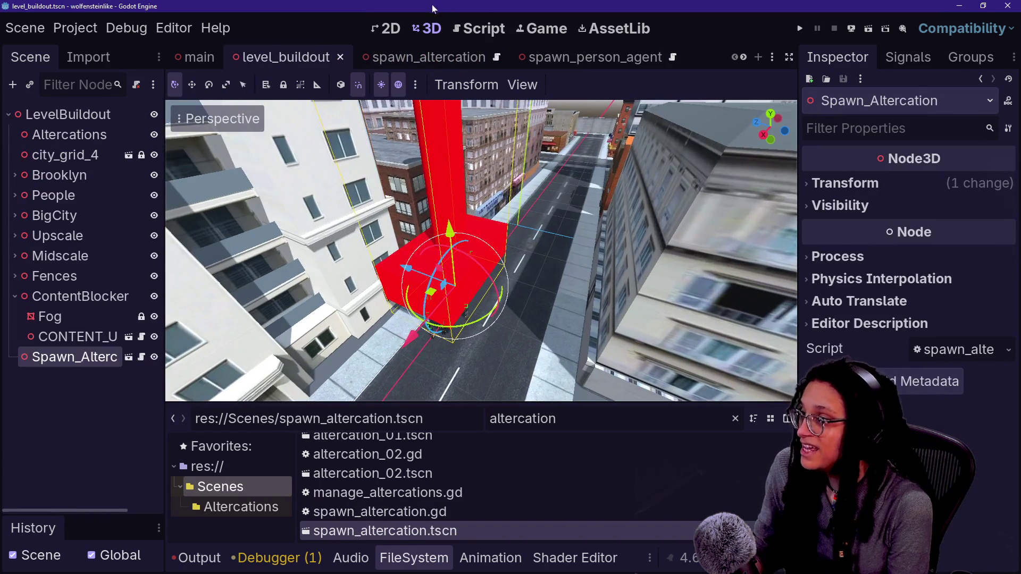
# Resize the box to 8 × 2 × 2, save, and inspect the marker in level_buildout.
pyautogui.click(425, 57)
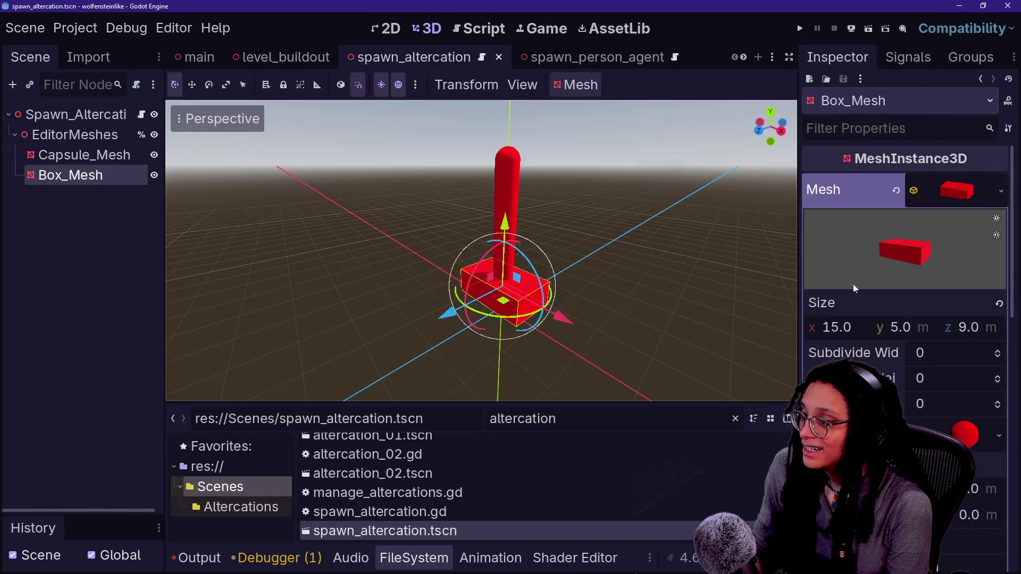
pyautogui.click(837, 327)
pyautogui.write('10')
pyautogui.press('Return')
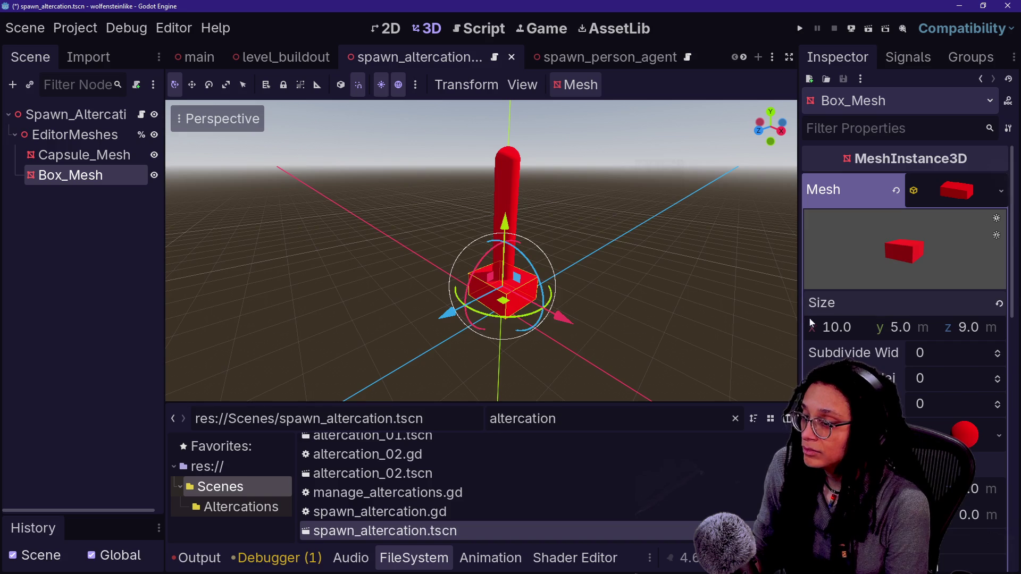
pyautogui.click(851, 328)
pyautogui.write('8')
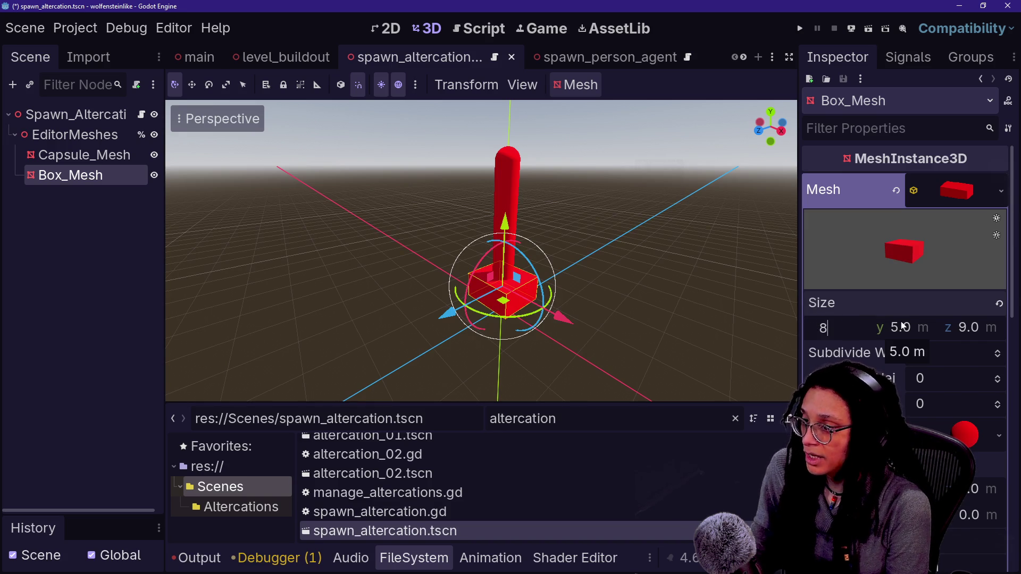
pyautogui.press('Tab')
pyautogui.write('2')
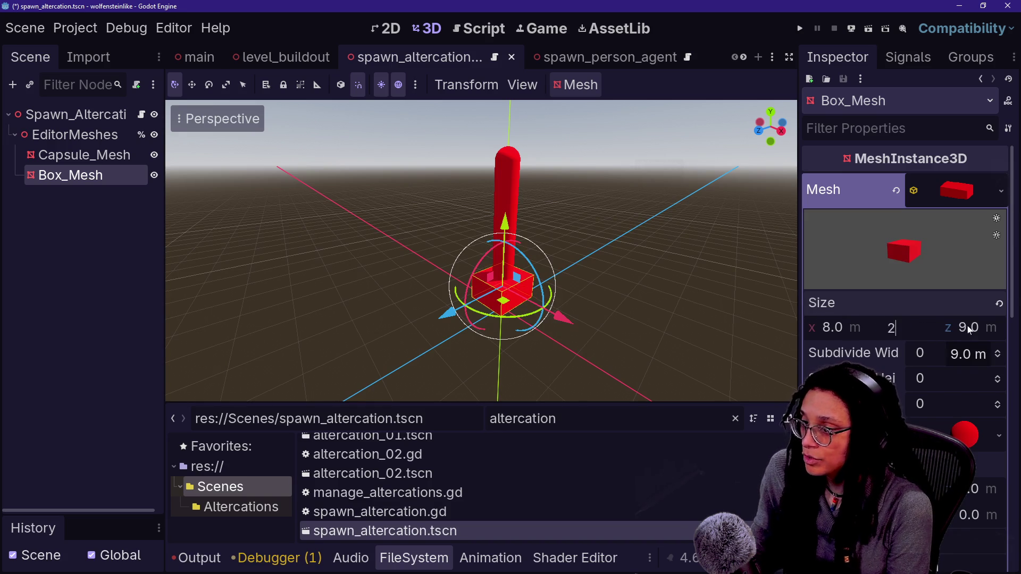
pyautogui.press('Tab')
pyautogui.write('2')
pyautogui.press('Tab')
pyautogui.hotkey('ctrl', 's')
pyautogui.click(282, 57)
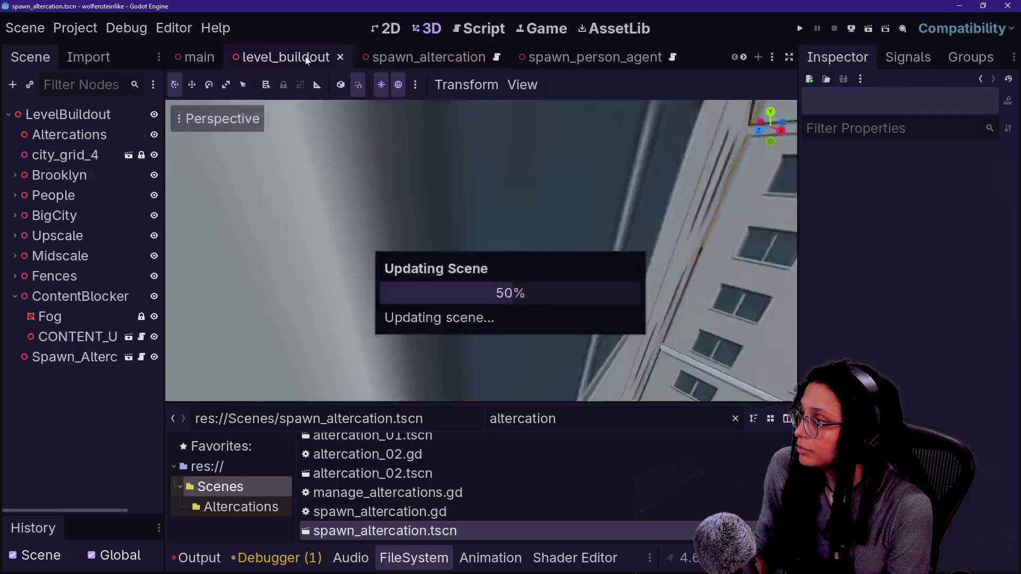
pyautogui.press('w')
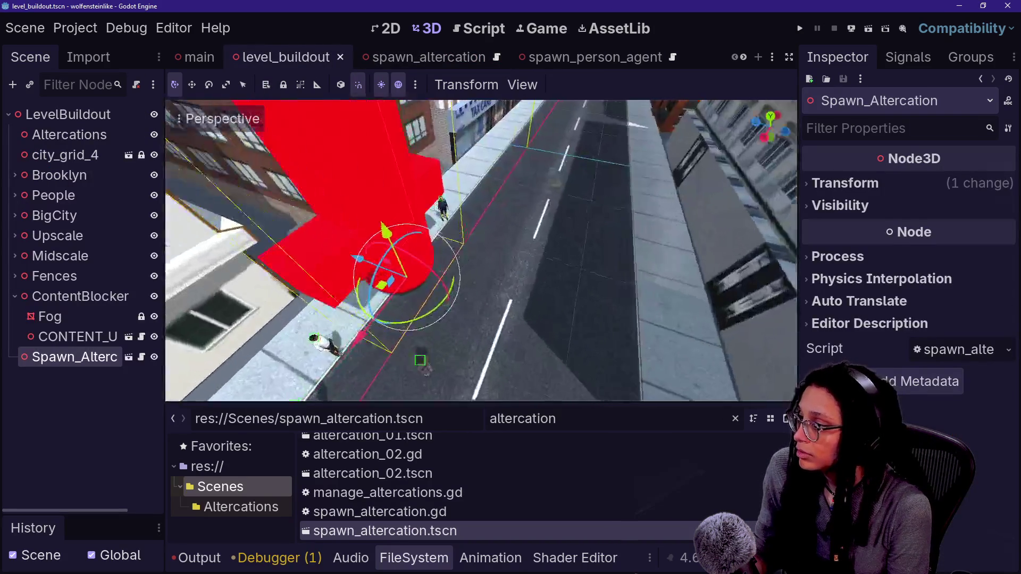
pyautogui.press('s')
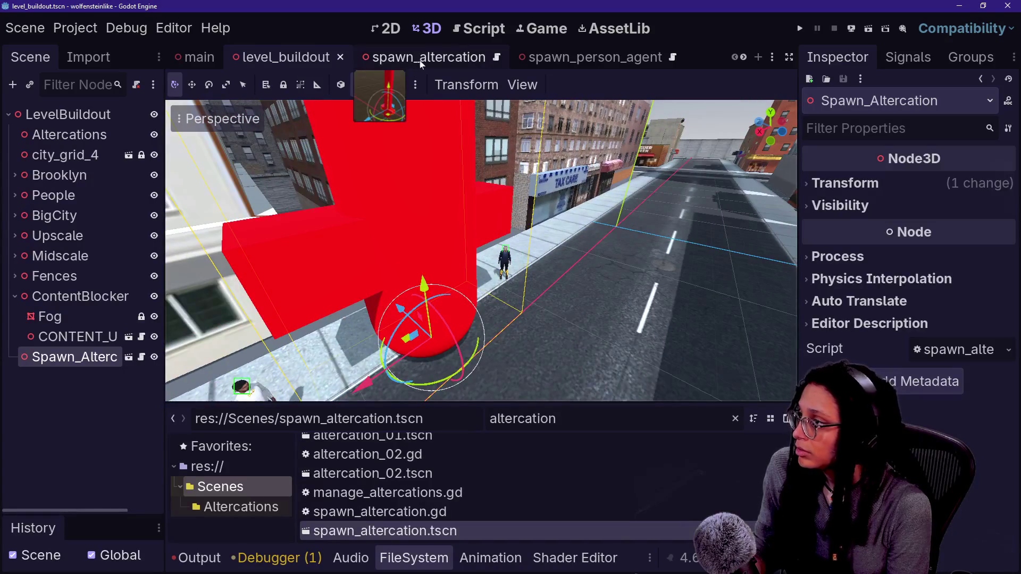
# Set the Box_Mesh size to 6 × 4 × 4 and save the spawn_altercation scene.
pyautogui.click(429, 57)
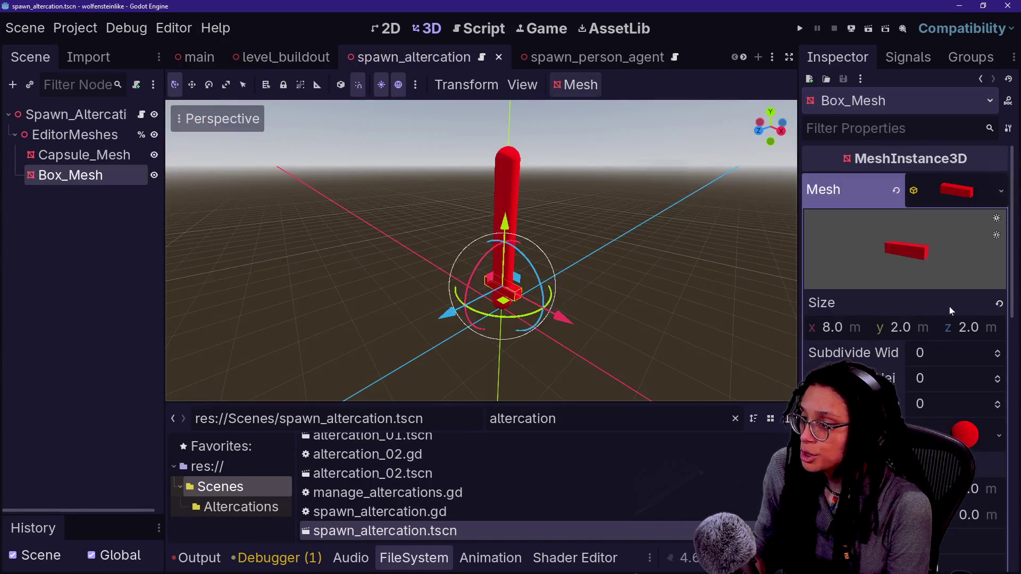
pyautogui.click(854, 328)
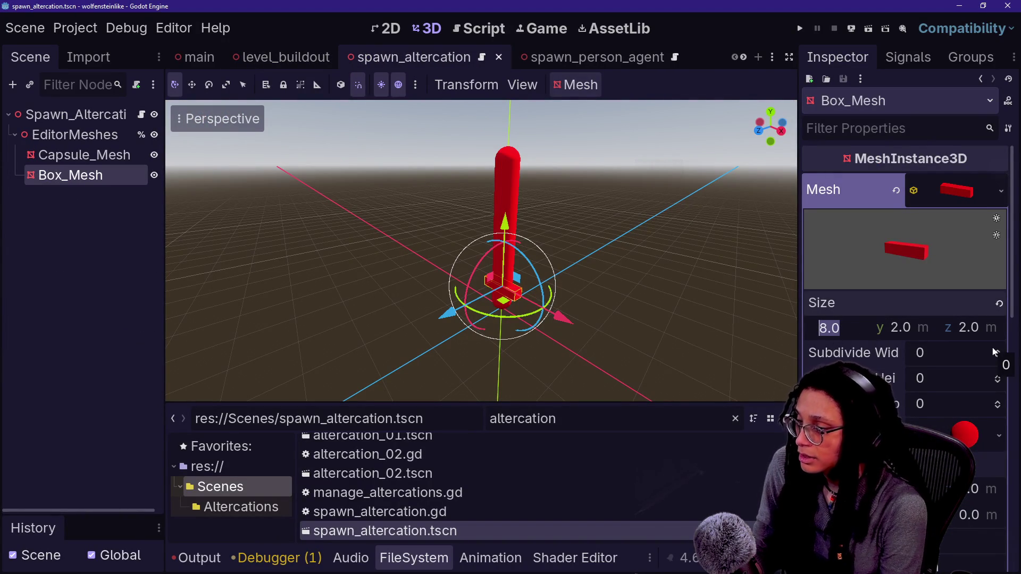
pyautogui.write('6')
pyautogui.press('Return')
pyautogui.press('Tab')
pyautogui.write('4')
pyautogui.press('Return')
pyautogui.press('Tab')
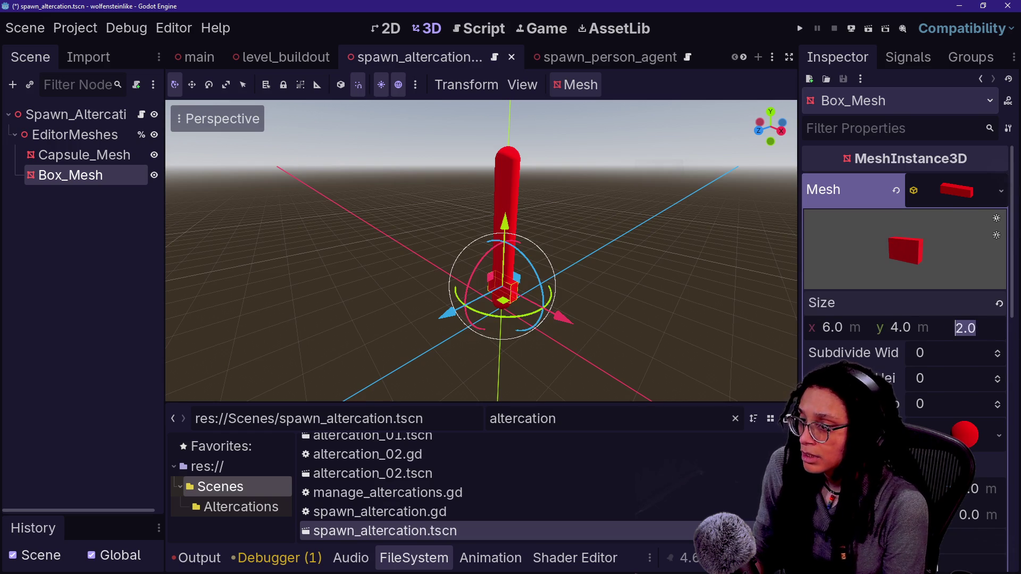
pyautogui.write('4')
pyautogui.press('Return')
pyautogui.hotkey('ctrl', 's')
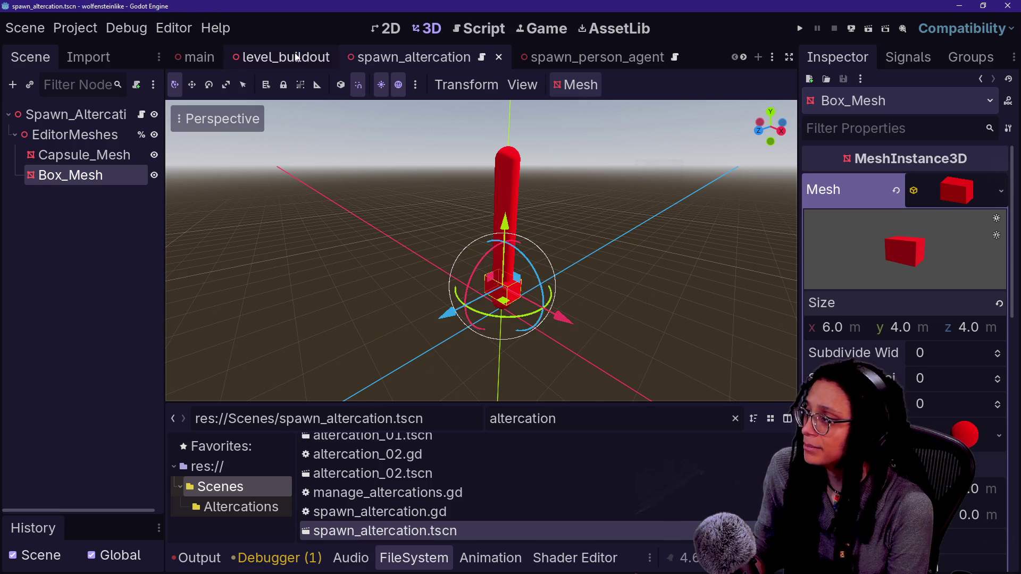
# Compare both scene tabs and settle back on level_buildout, leaving transform options unchanged.
pyautogui.click(297, 57)
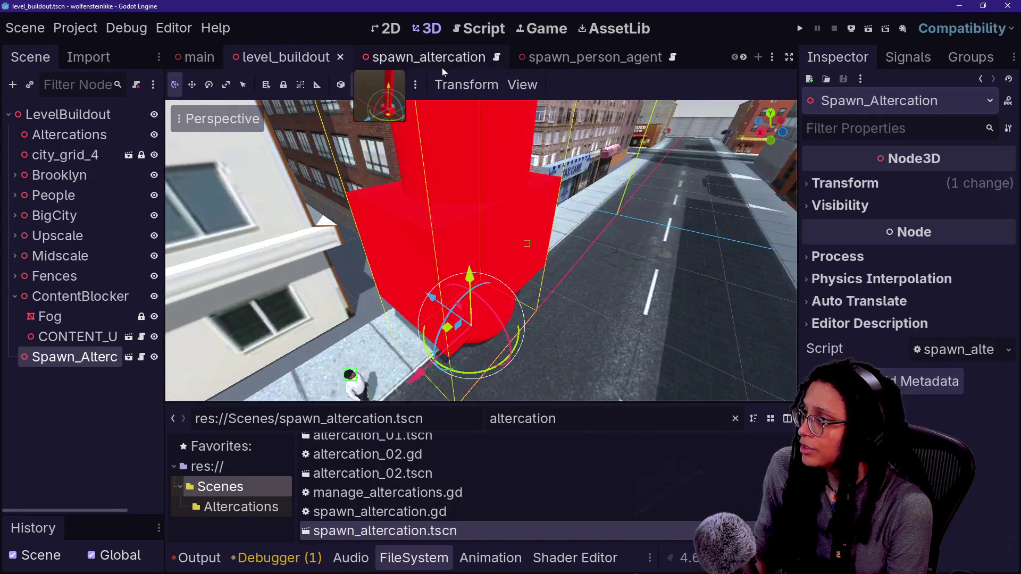
pyautogui.click(444, 57)
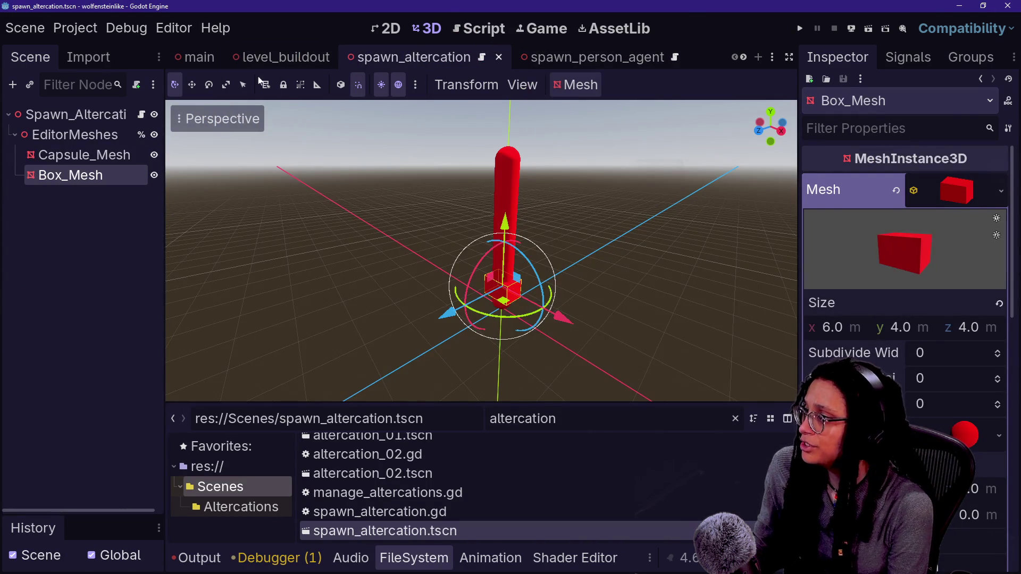
pyautogui.click(314, 58)
pyautogui.click(466, 85)
pyautogui.click(446, 63)
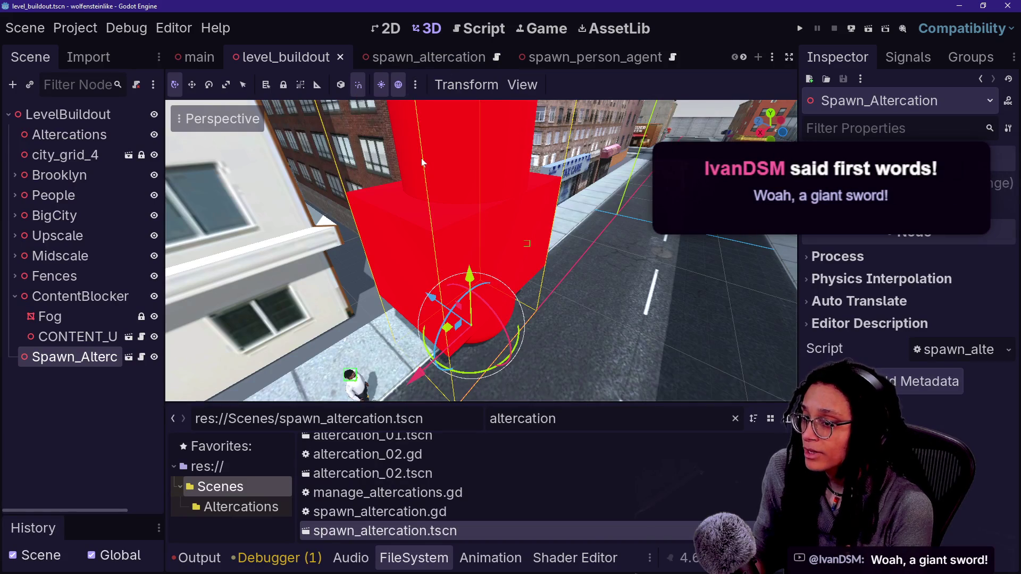
# Orbit the view down along the street, then bring the stream chat window to the front.
pyautogui.moveTo(421, 157); pyautogui.dragTo(409, 136)
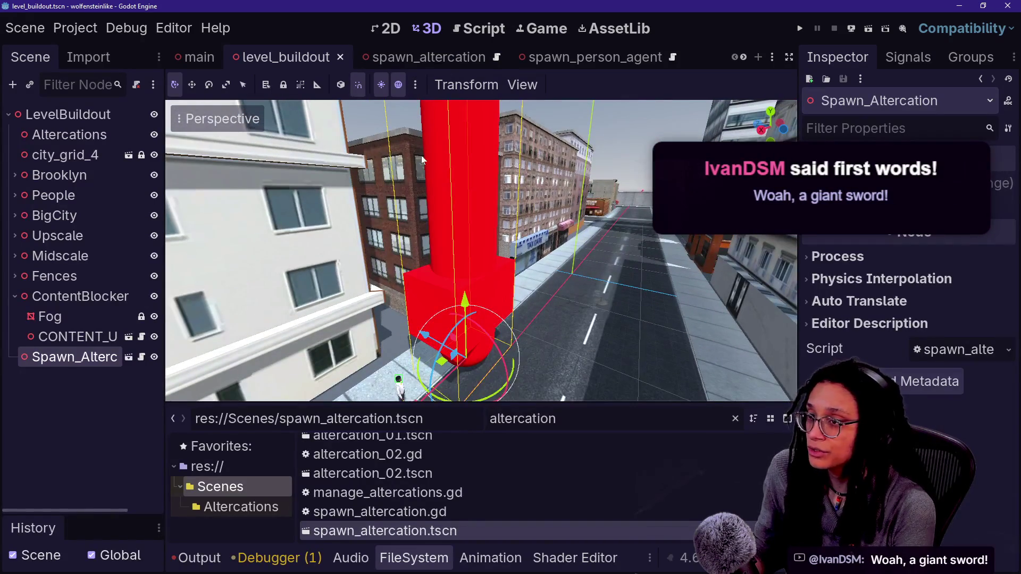
pyautogui.hotkey('alt', 'Tab')
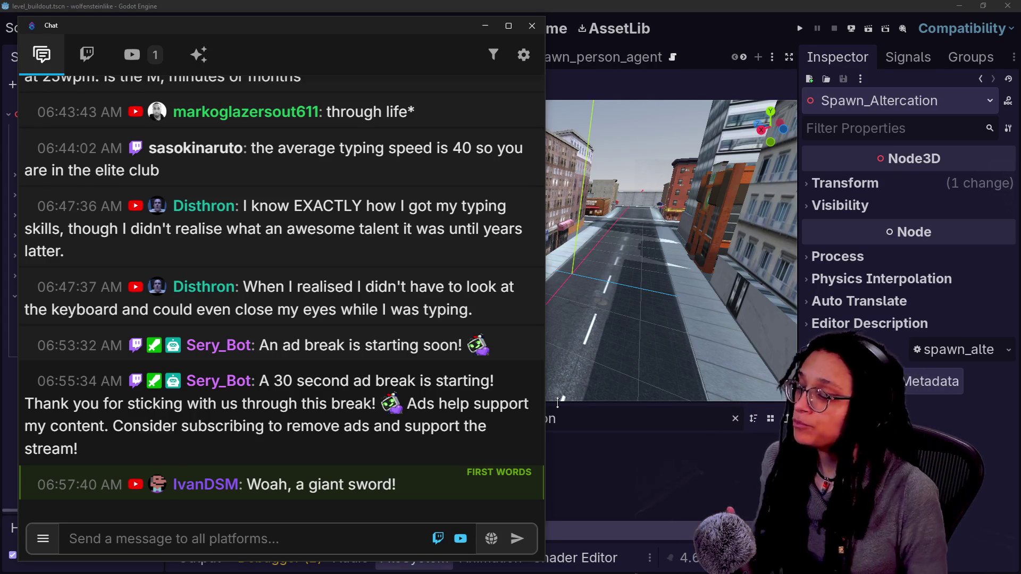
# Click the Godot editor to put the level_buildout street and red marker back in front.
pyautogui.click(558, 402)
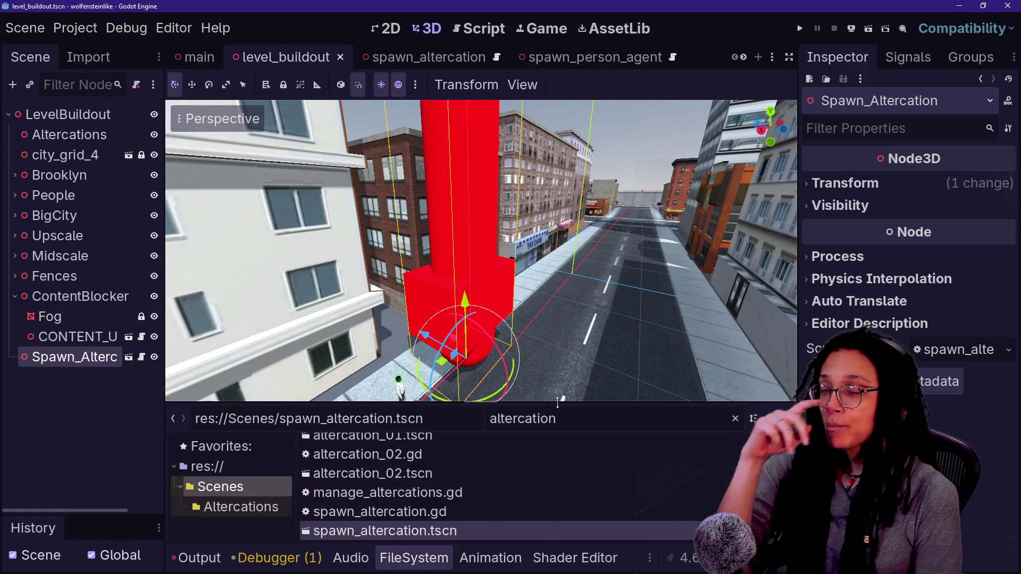